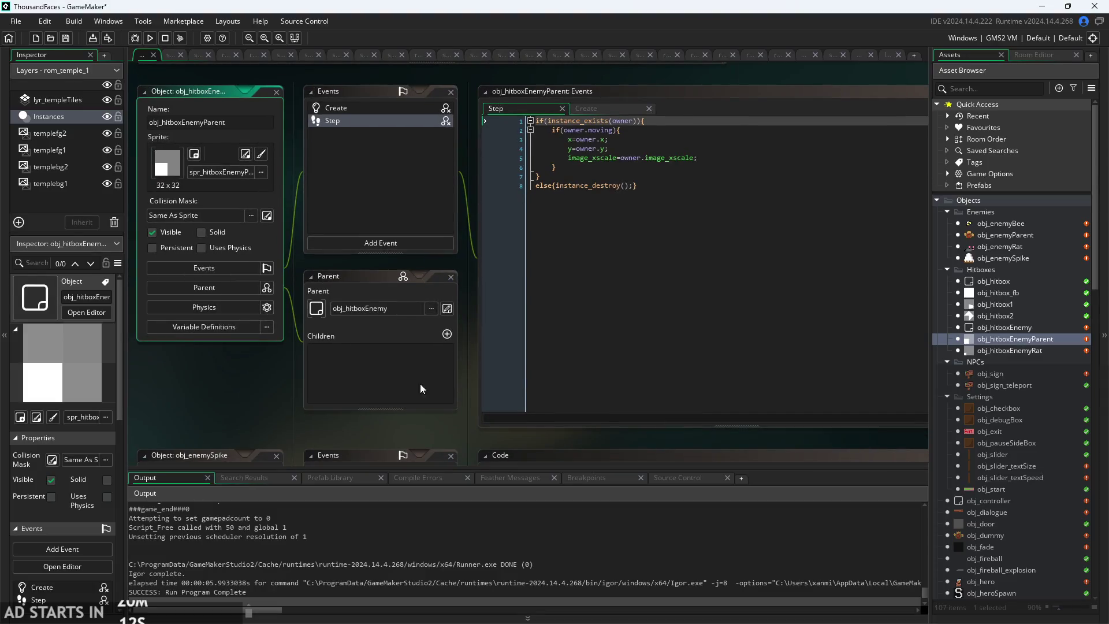
- Inspect obj_hitboxEnemyParent's variable definitions, then collapse the window
mouse_move(242, 360)
mouse_down()
mouse_move(231, 316)
mouse_move(271, 311)
mouse_up()
click(241, 258)
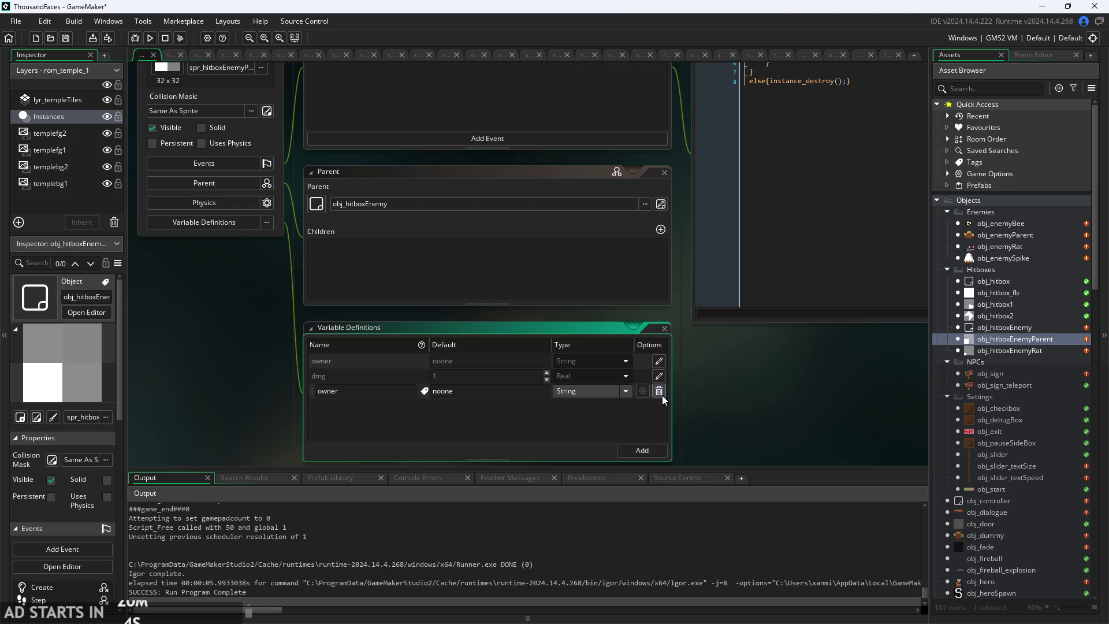
drag(691, 381, 684, 409)
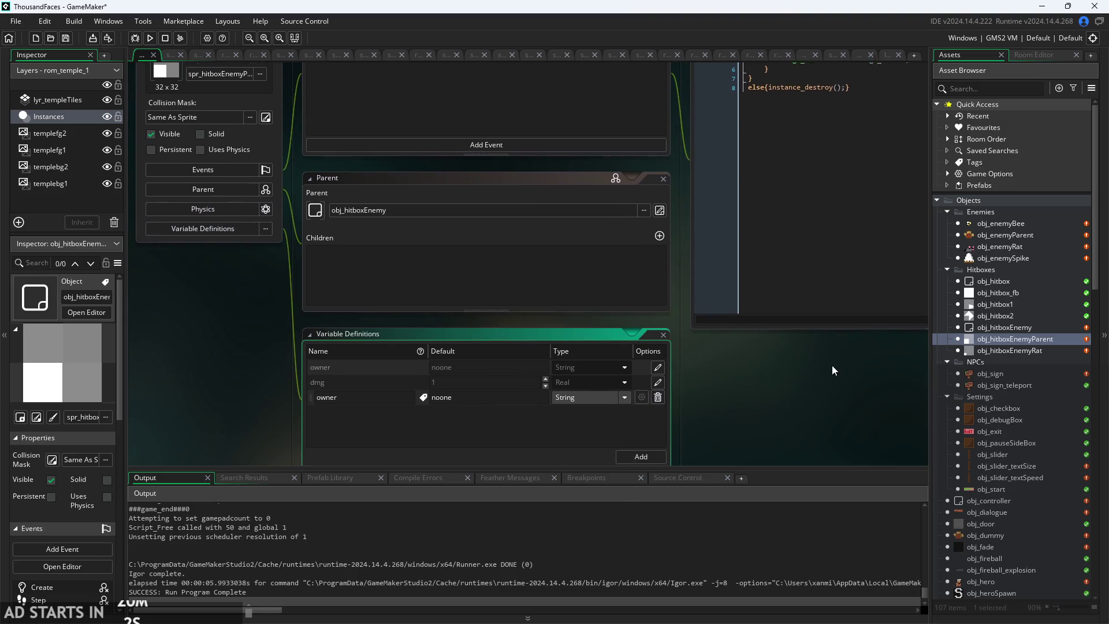
click(664, 331)
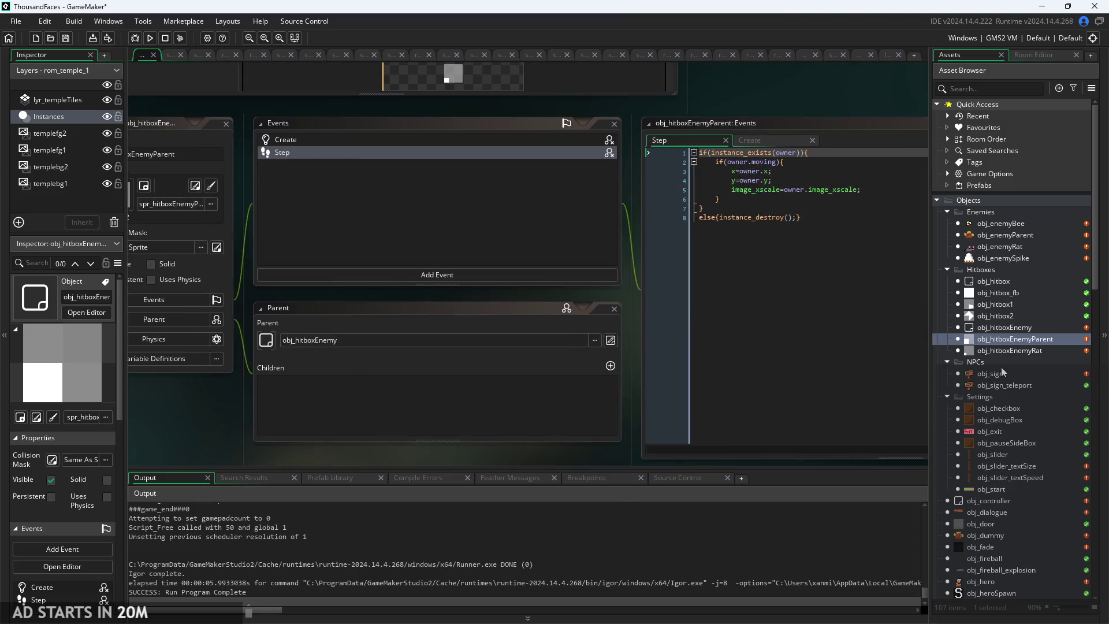
- Open obj_hitboxEnemyRat and review its variable definitions, then close them
double_click(1013, 351)
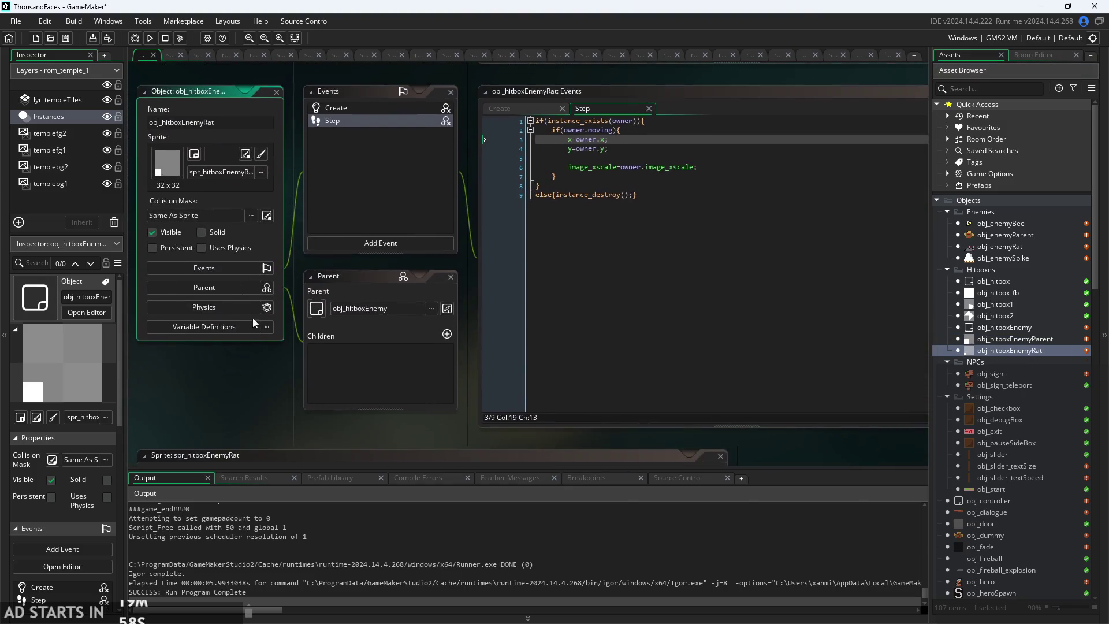
click(234, 324)
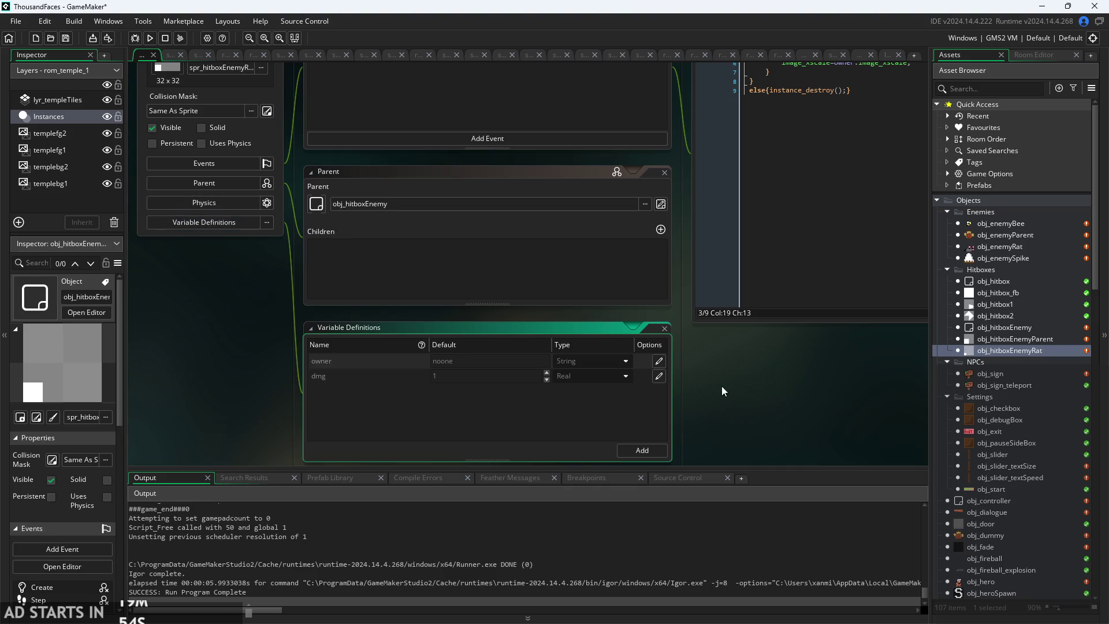
click(665, 328)
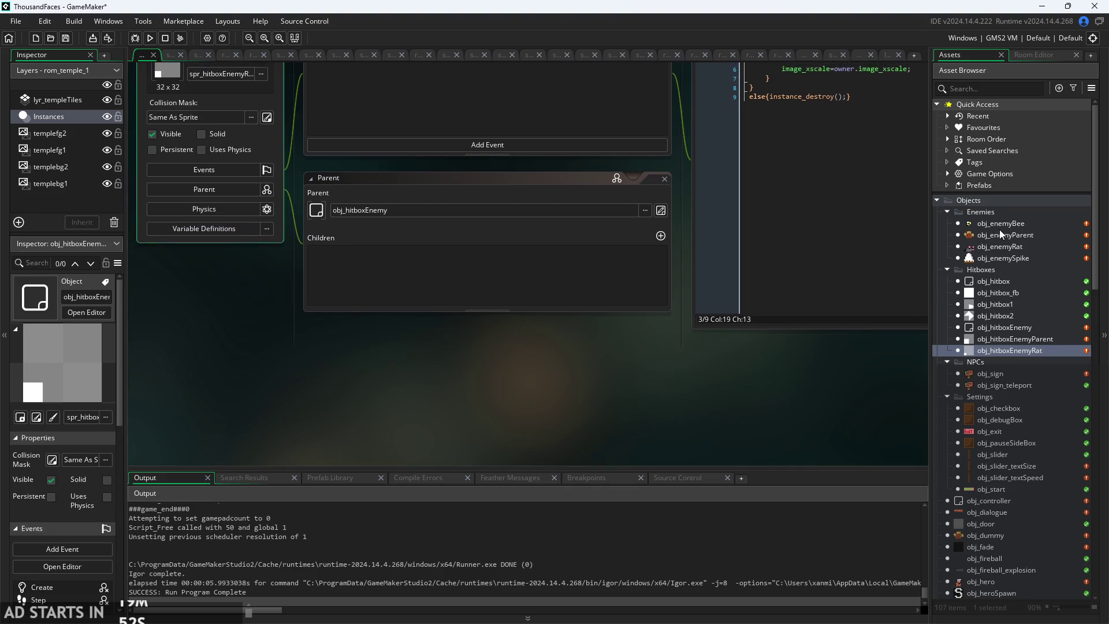
- Open the obj_hero object editor from the Asset Browser
click(1001, 233)
scroll(994, 458, down, 3)
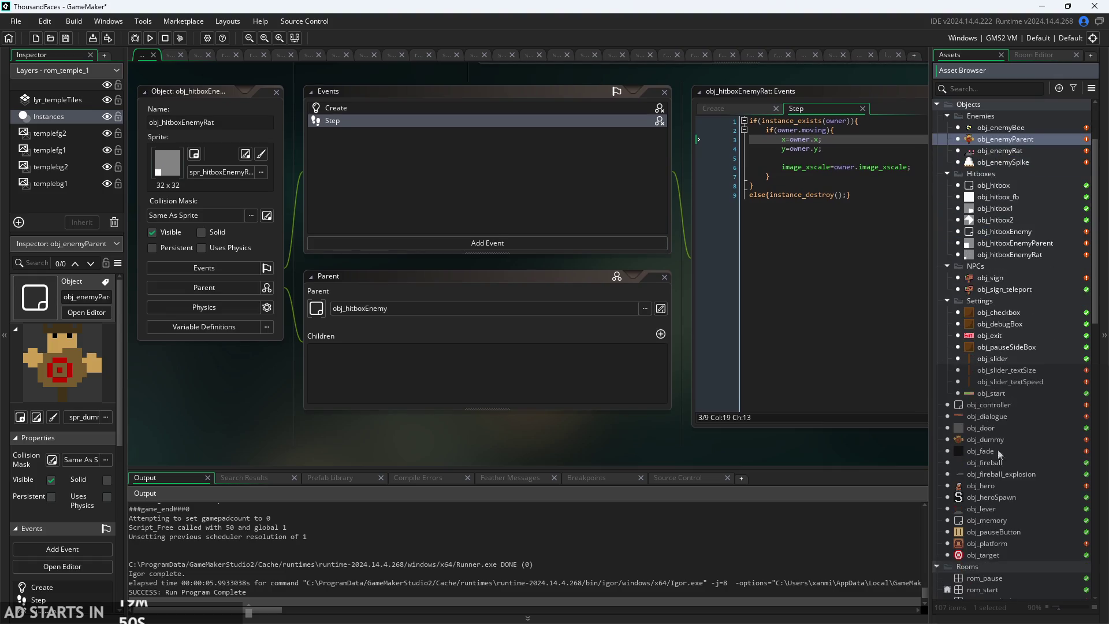
double_click(998, 485)
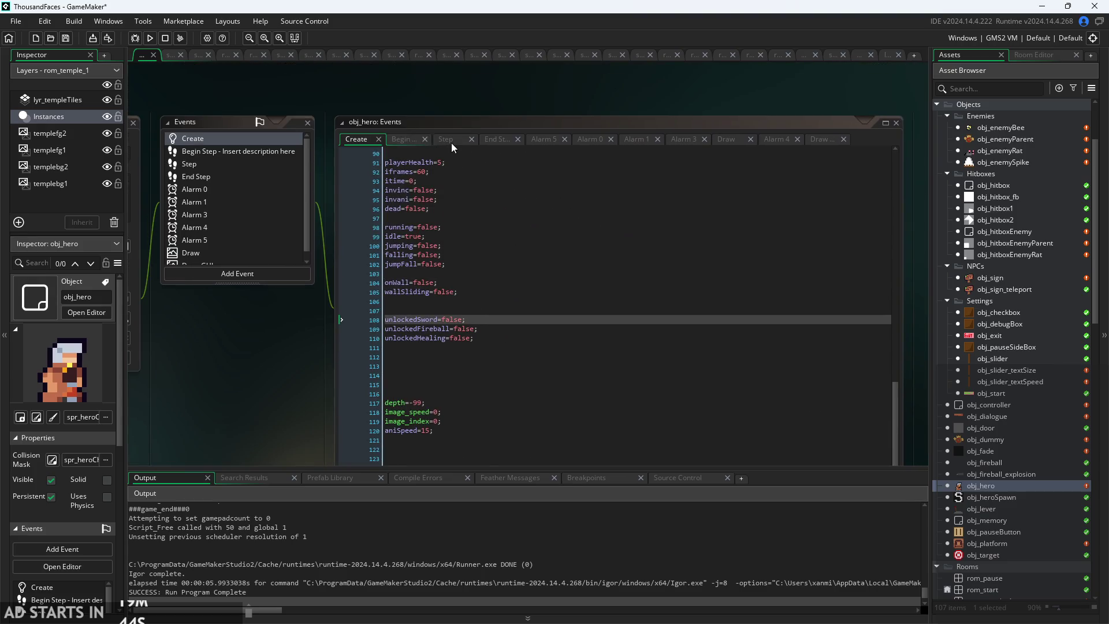
- Switch to obj_hero's Step event and scroll to the damage code near line 250
click(449, 141)
scroll(506, 390, down, 20)
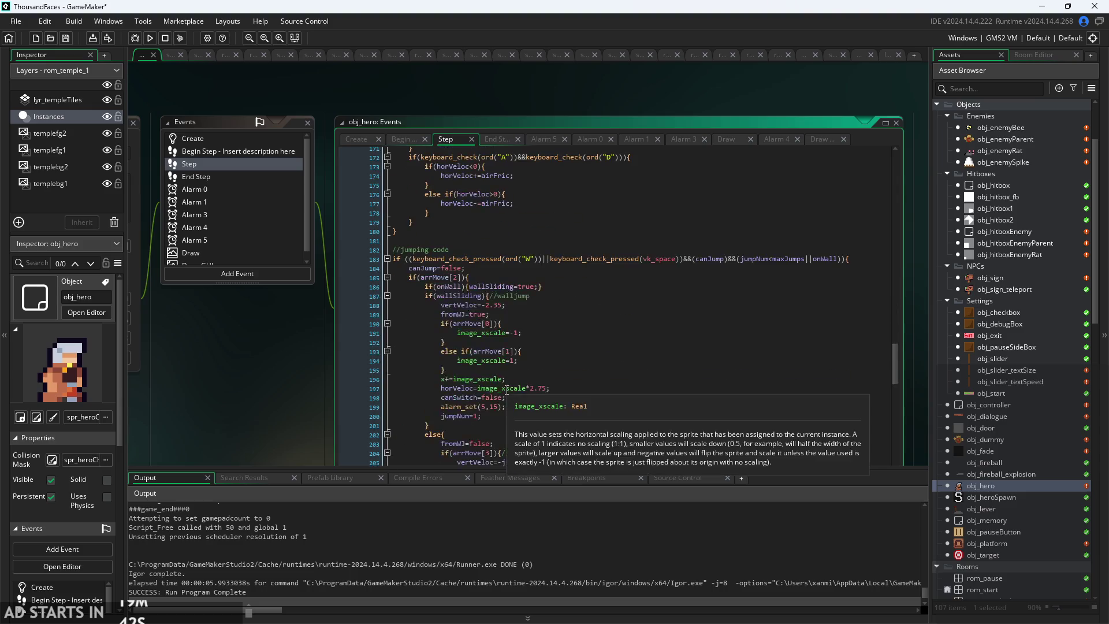
scroll(507, 390, down, 6)
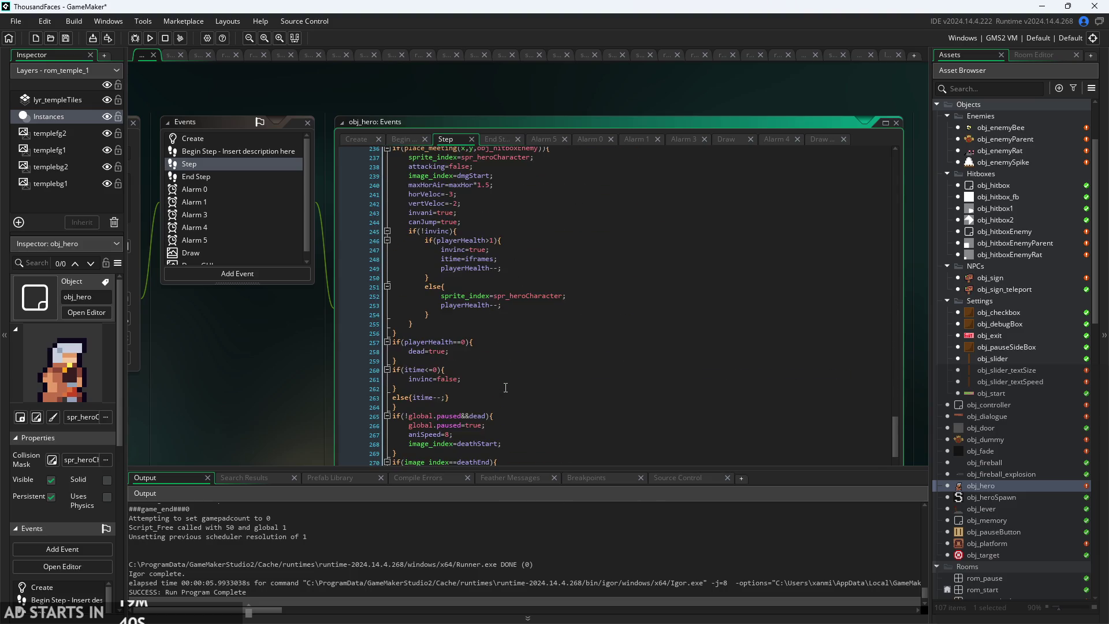
scroll(313, 370, up, 2)
scroll(313, 370, up, 2)
click(508, 346)
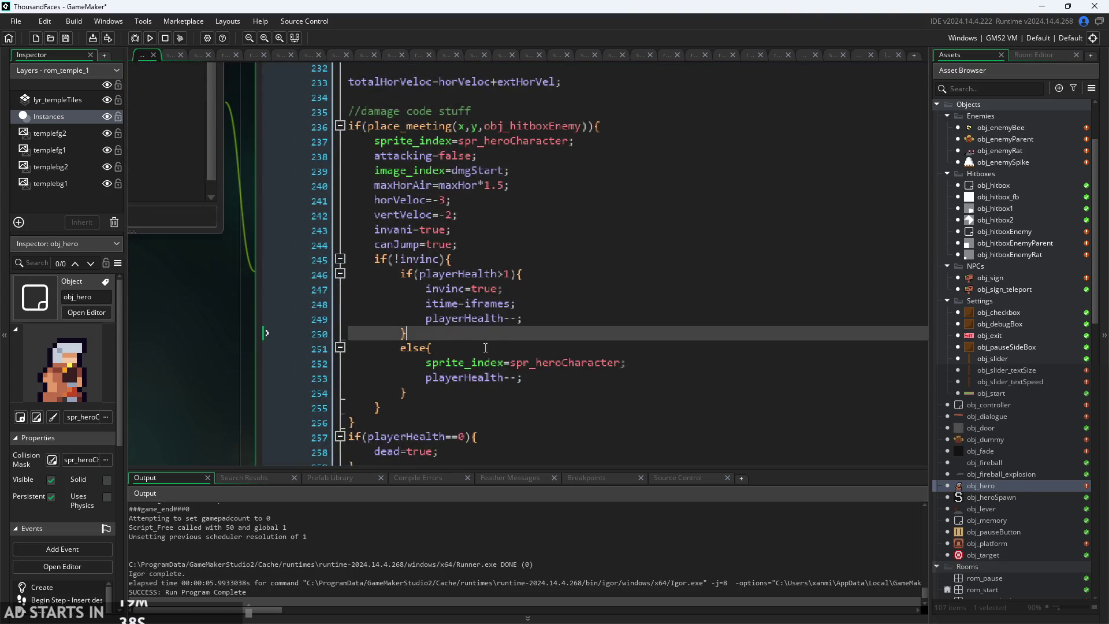
scroll(508, 388, down, 4)
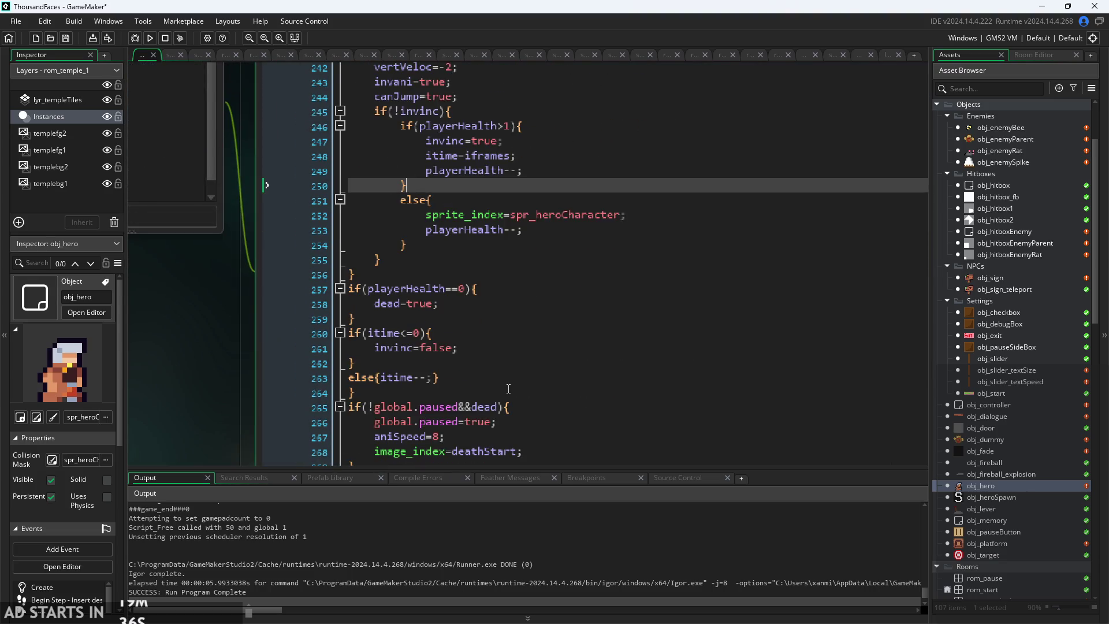
scroll(509, 388, up, 6)
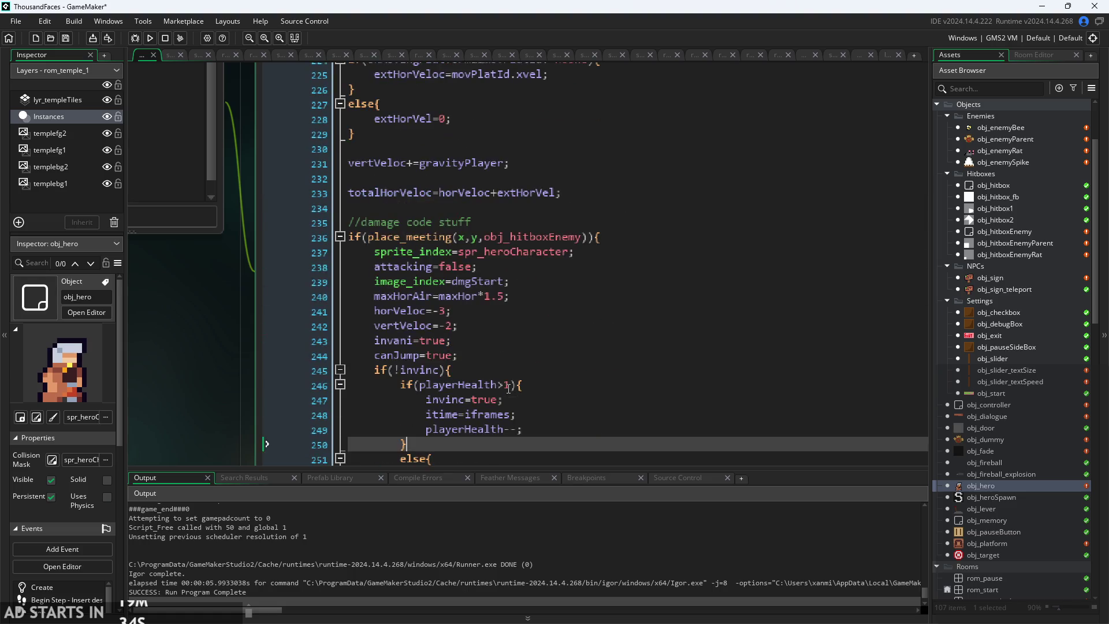
- Place the caret at the end of line 249's playerHealth statement
click(555, 253)
key(Up)
scroll(555, 254, down, 1)
key(Down)
key(Down)
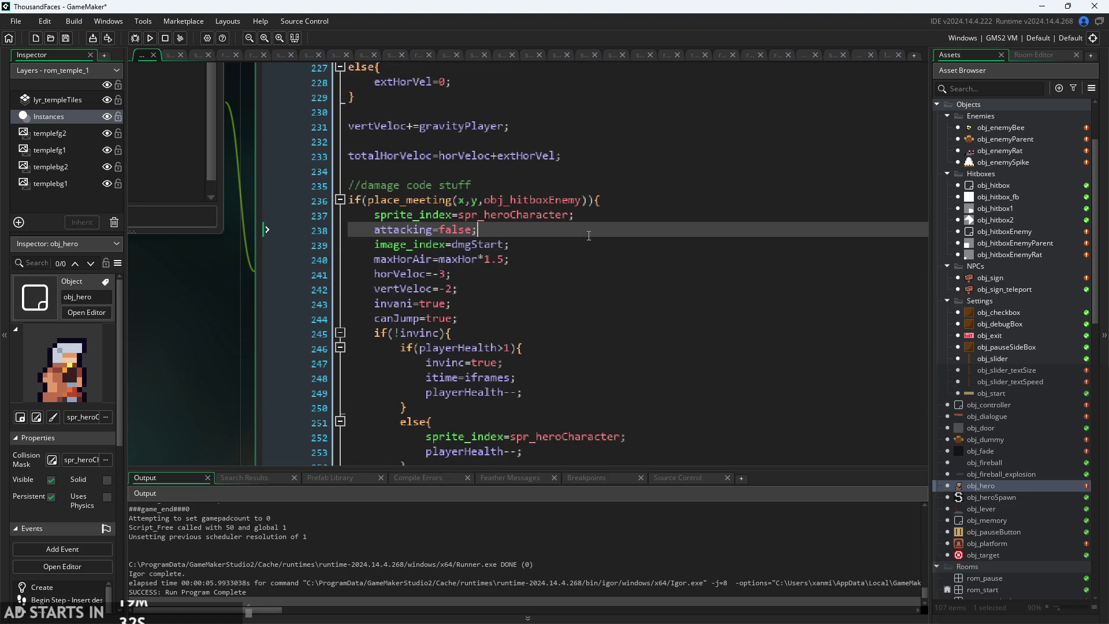
key(Down)
scroll(578, 274, down, 2)
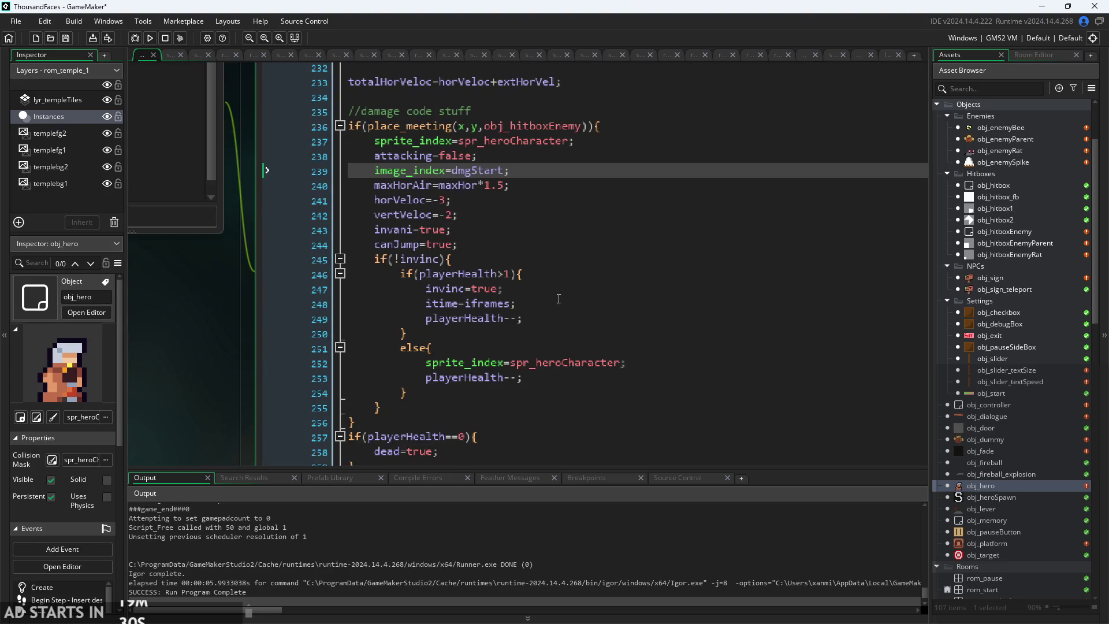
click(545, 319)
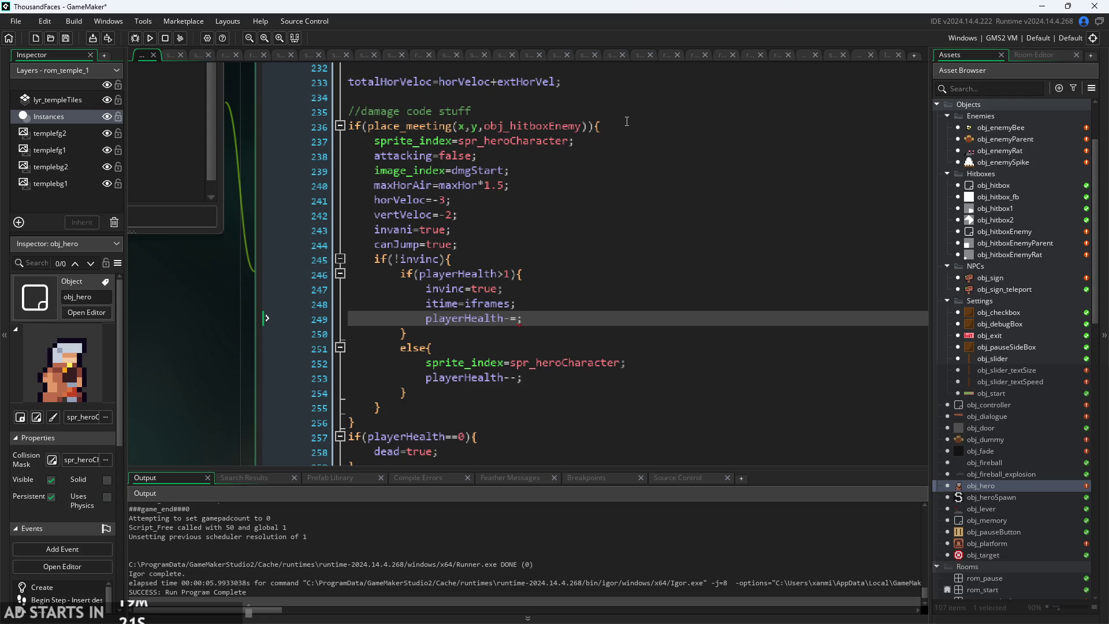
- Duplicate line 236's place_meeting call onto a new line 237 and rewrite it as a var _hitbox declaration
drag(589, 127, 369, 128)
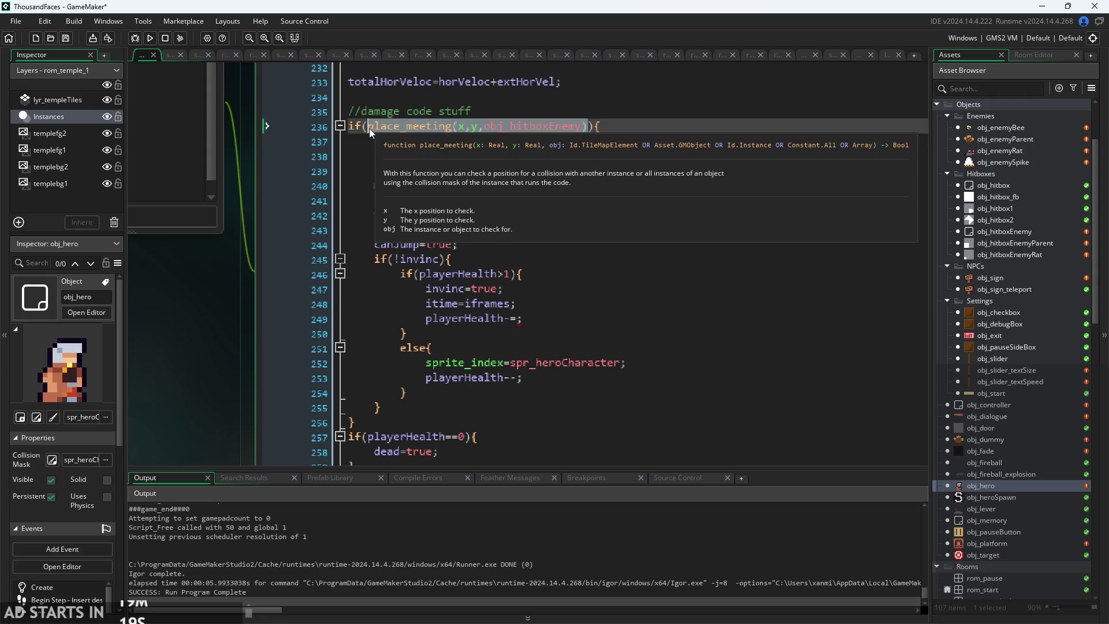
key(ctrl+c)
click(636, 126)
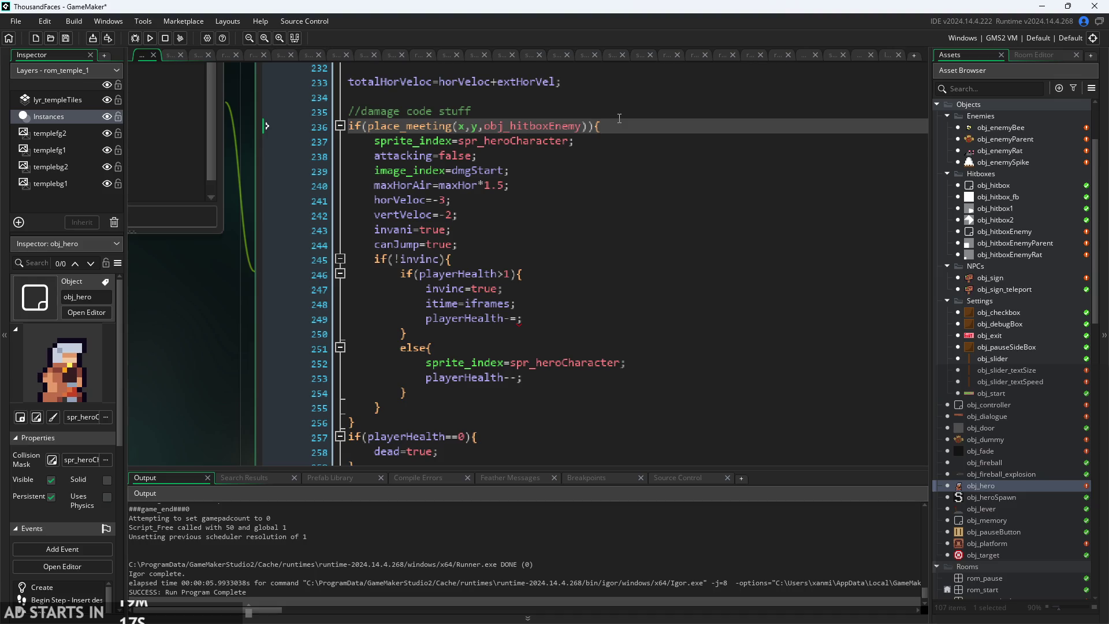
key(Return)
key(ctrl+v)
mouse_move(387, 142)
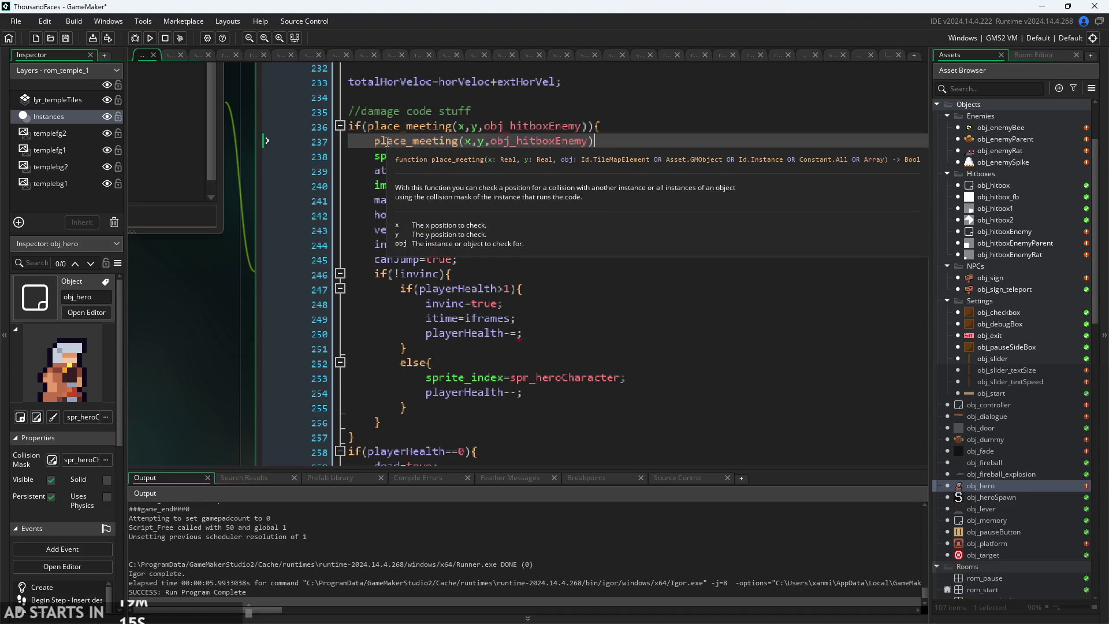
drag(370, 142, 600, 135)
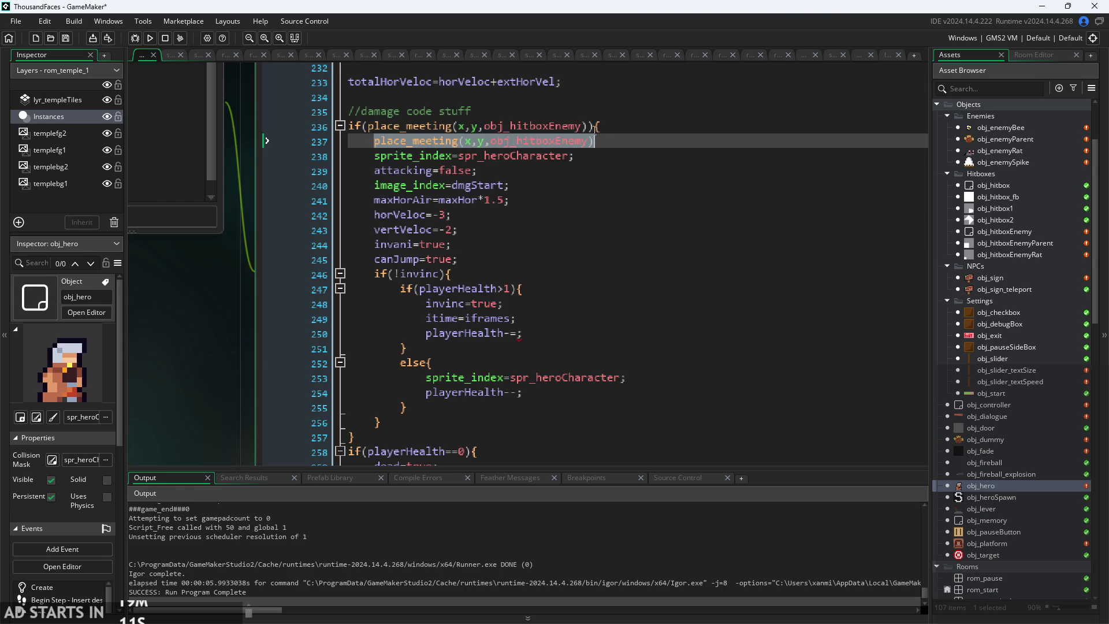
key(BackSpace)
text(itbox)
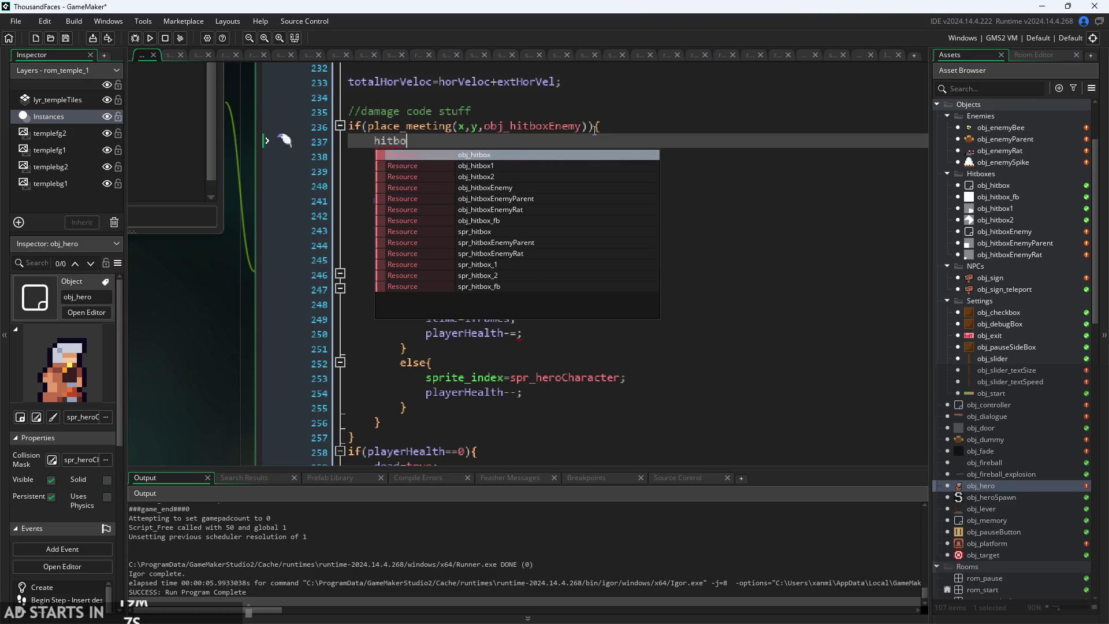
key(Home)
text(var )
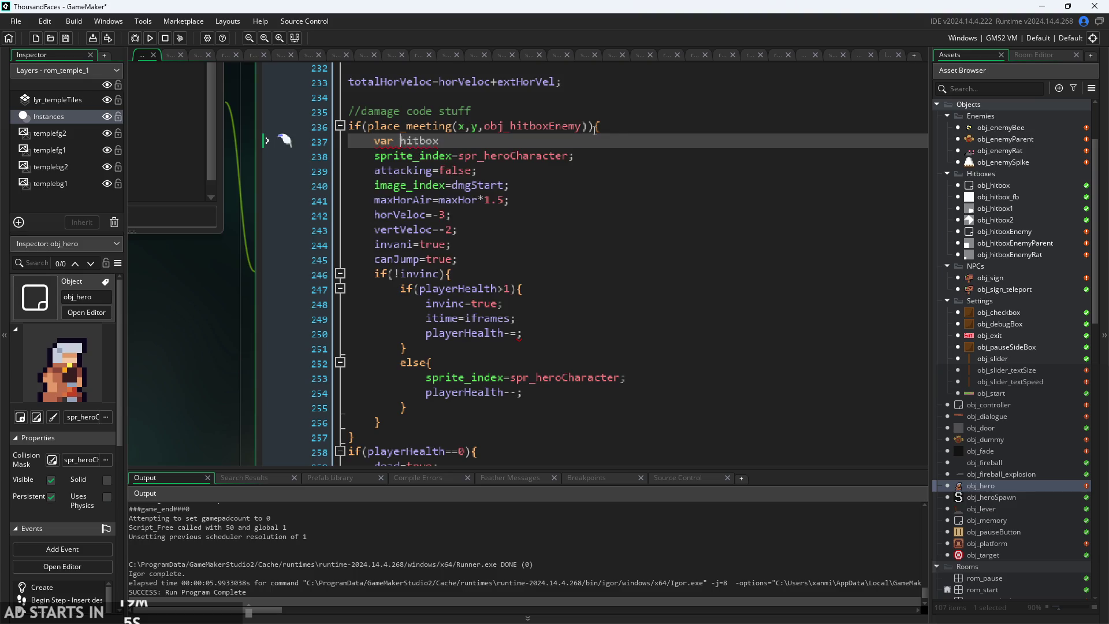
text(_)
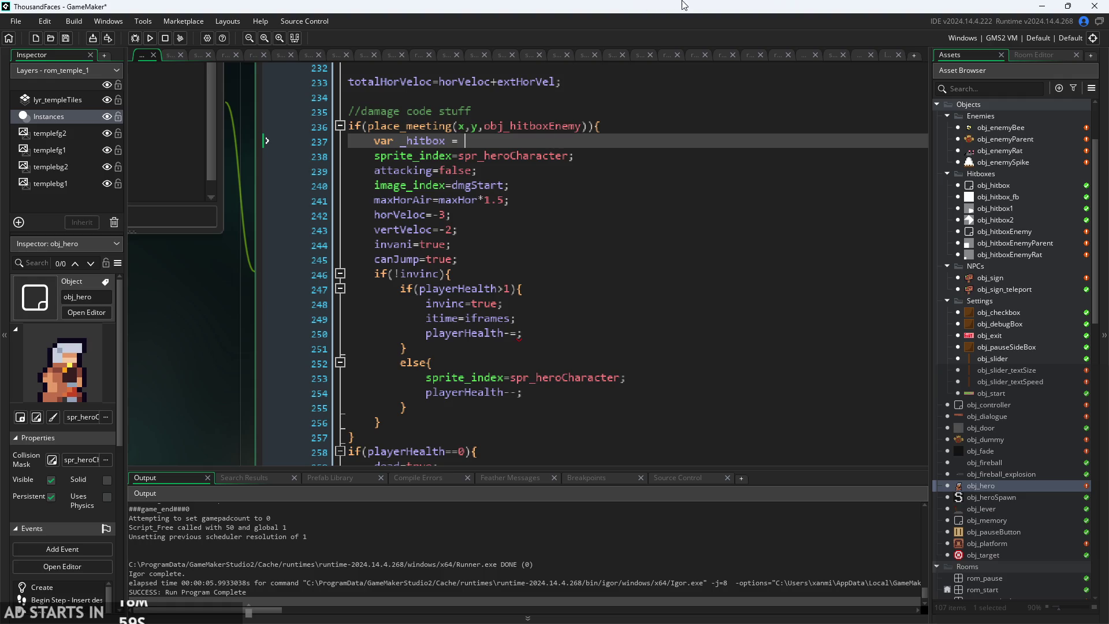
- Glance at obj_hero's Create event, then return to the Step event code
mouse_move(201, 344)
mouse_down()
mouse_move(202, 396)
mouse_move(175, 408)
mouse_up()
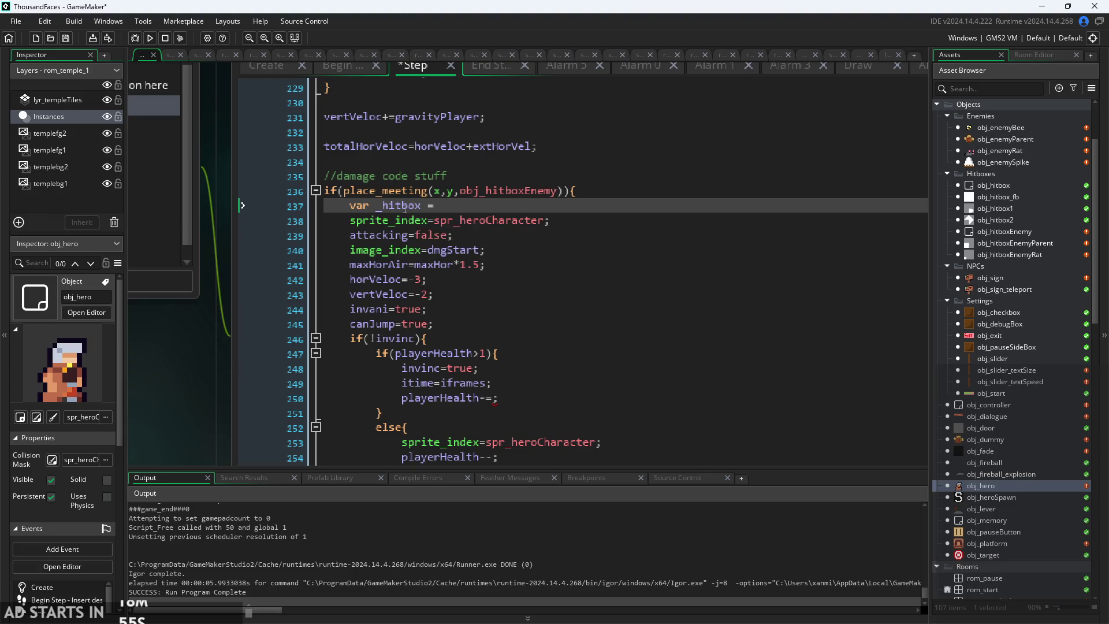
drag(234, 282, 226, 314)
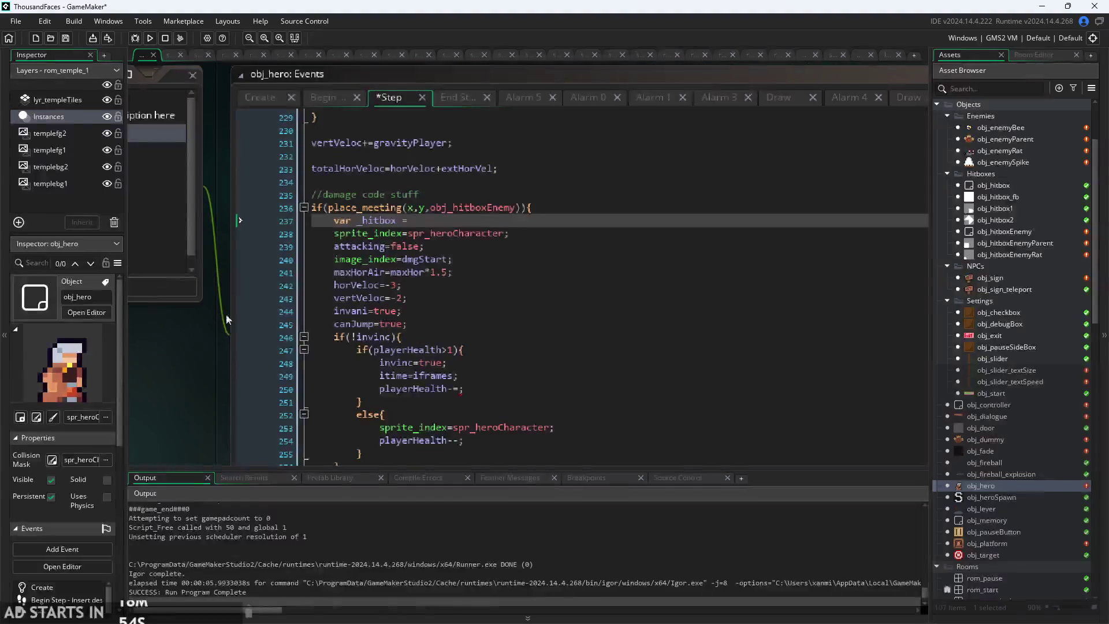
click(264, 99)
click(393, 99)
scroll(370, 221, up, 1)
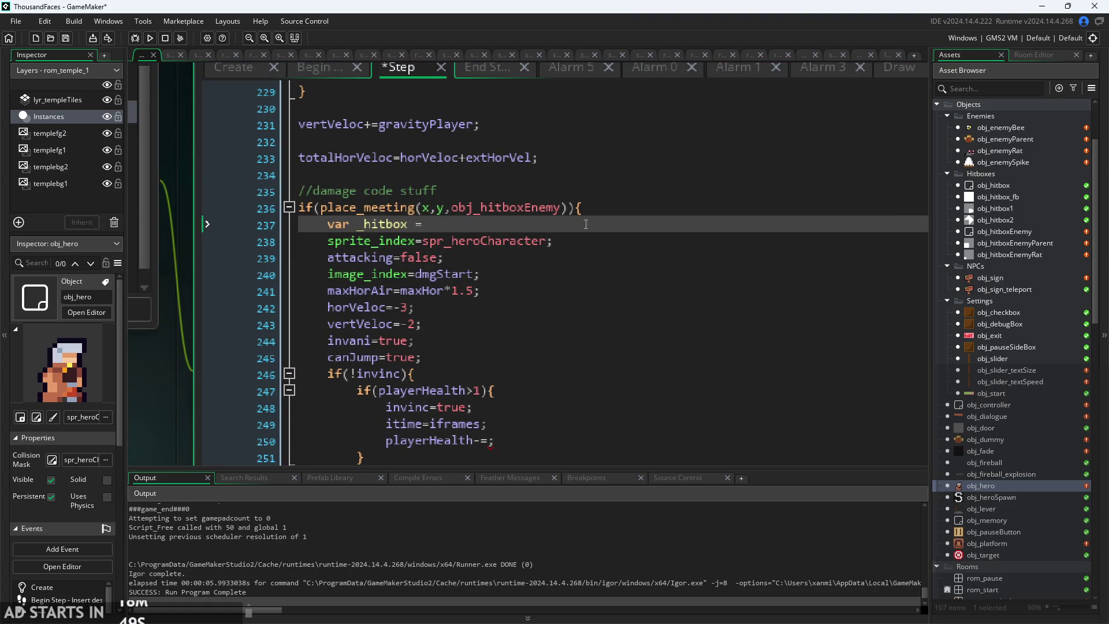
- Rename the variable to _hb and insert instance_place on line 237
click(408, 224)
key(BackSpace)
key(BackSpace)
key(BackSpace)
key(BackSpace)
text(b)
text(lace)
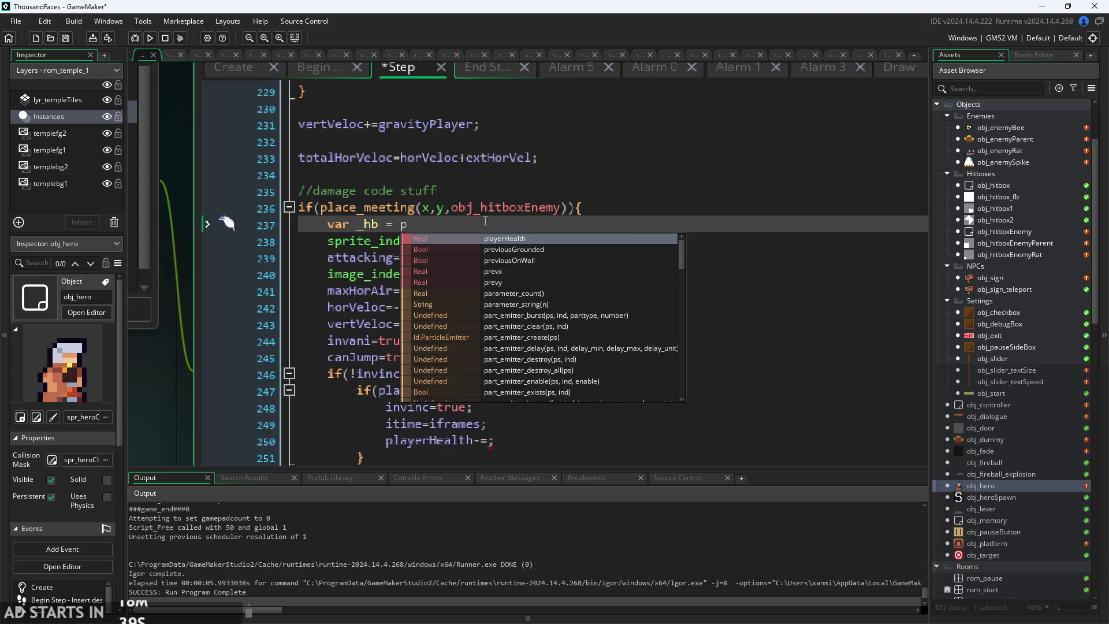
key(Down)
key(Down)
key(Down)
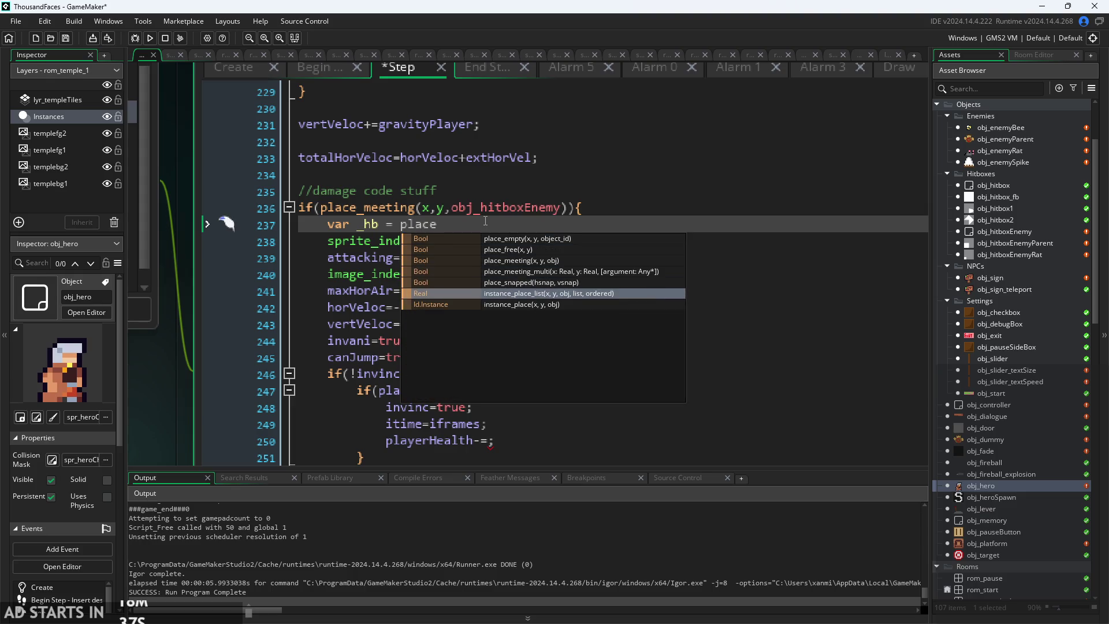
key(Up)
key(Up)
key(Down)
key(Down)
key(Down)
key(Return)
- Copy x,y,obj_hitboxEnemy from line 236 into instance_place's parentheses
mouse_move(469, 229)
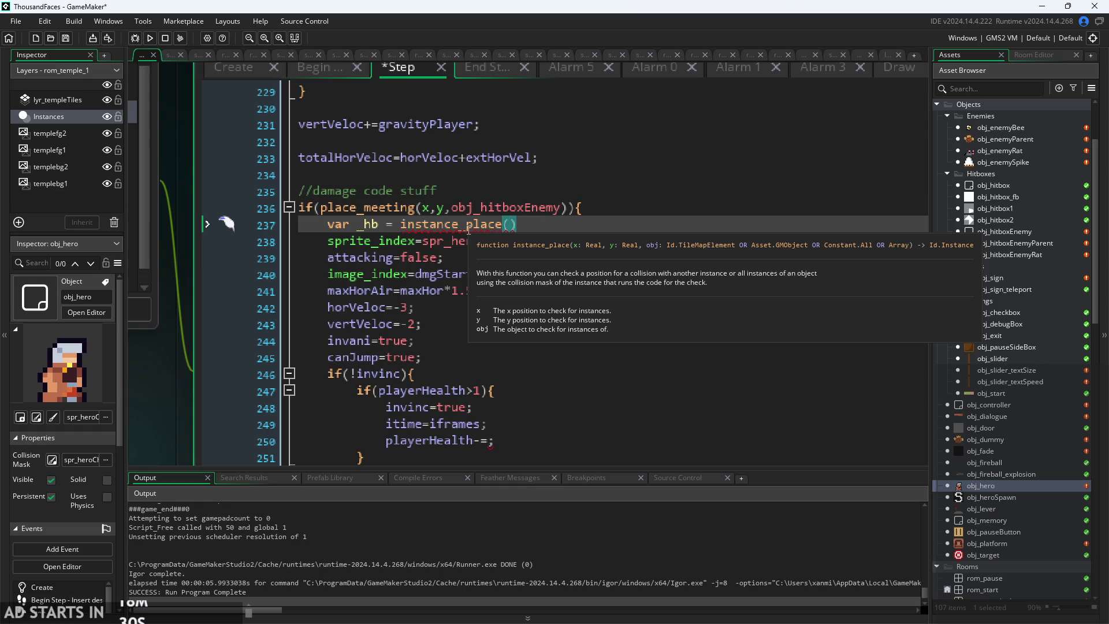
mouse_move(424, 207)
mouse_down()
mouse_move(508, 224)
mouse_move(563, 209)
mouse_up()
mouse_move(563, 212)
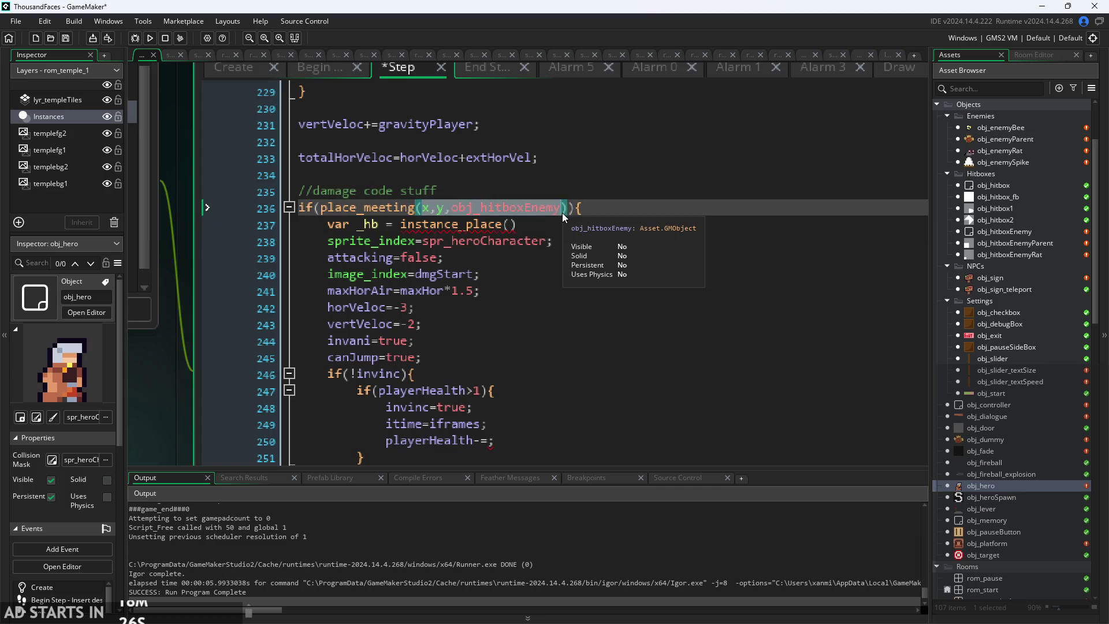
key(ctrl+c)
click(510, 224)
key(ctrl+v)
click(679, 224)
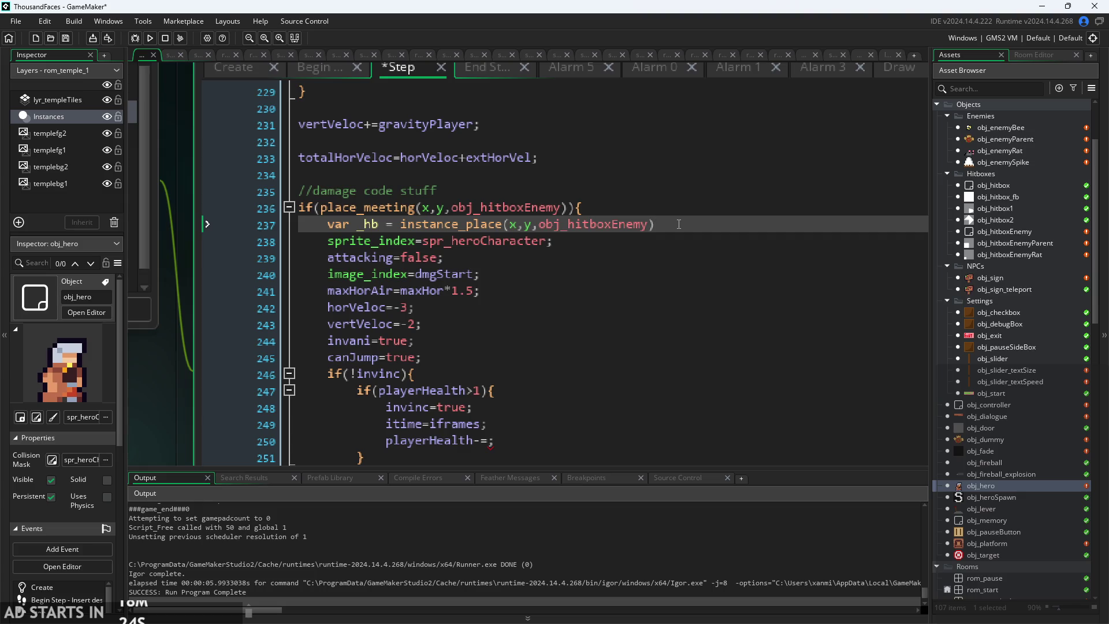
click(660, 237)
ctrl+scroll(661, 236, down, 1)
scroll(645, 257, down, 2)
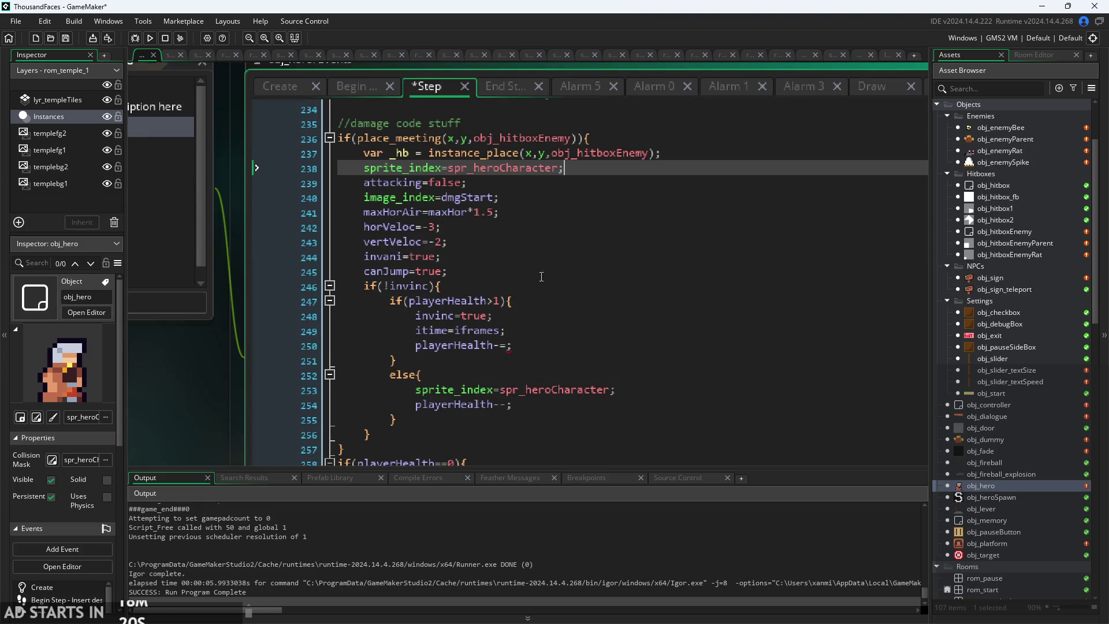
- Make line 250 read playerHealth-=_hb.dmg;
click(506, 345)
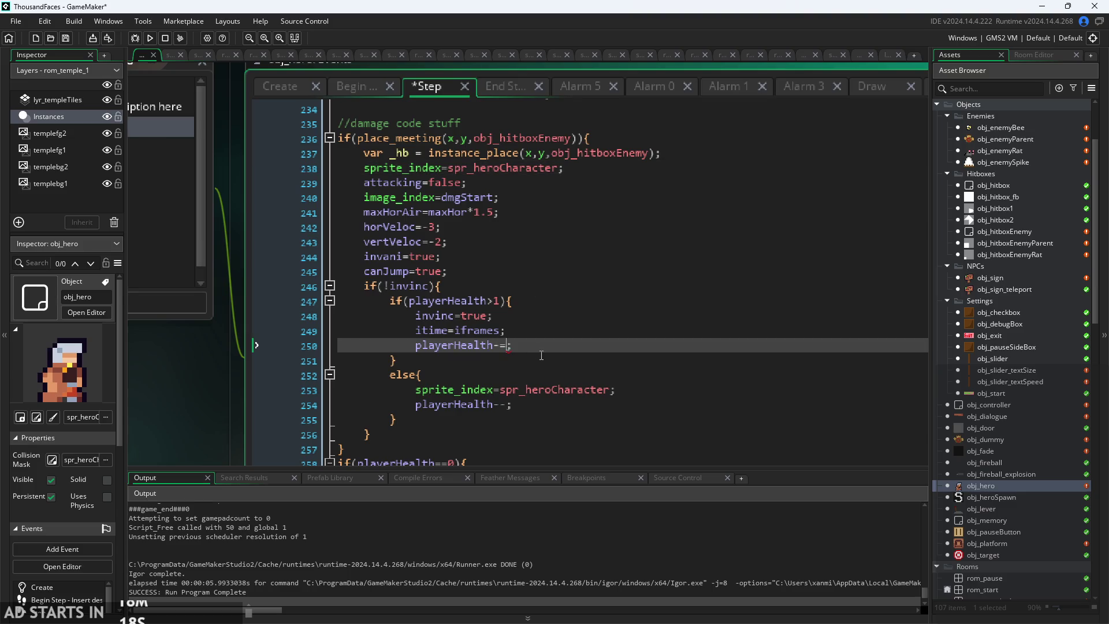
text(_hb.g)
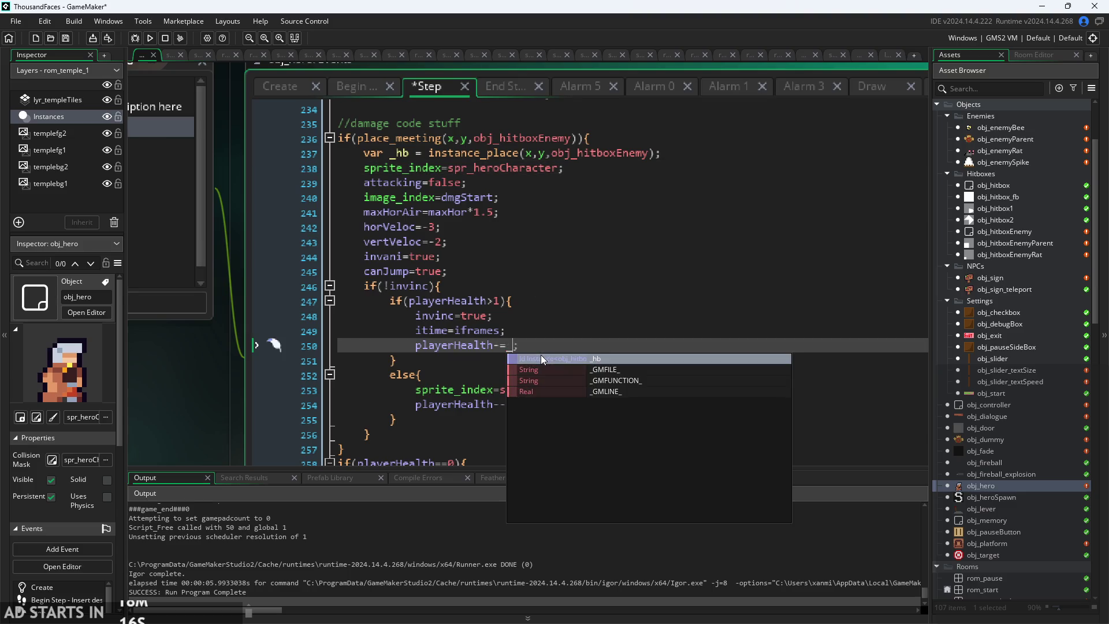
key(Escape)
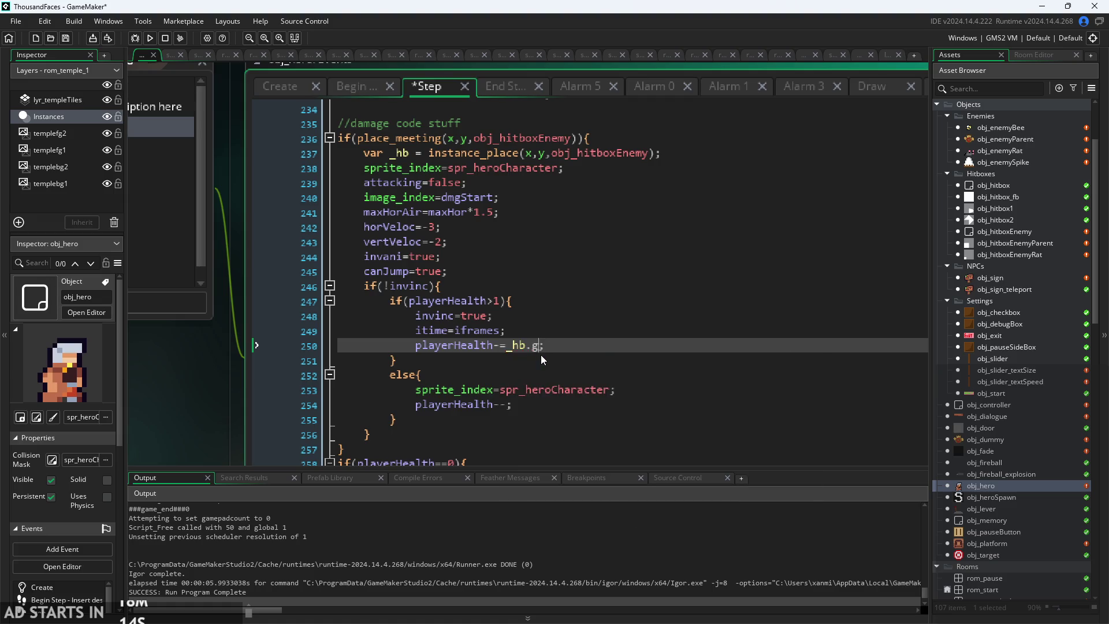
key(BackSpace)
key(BackSpace)
text(dmg)
- Change the line 247 health check to playerHealth-_hb.dmg>0
click(502, 375)
scroll(502, 374, up, 2)
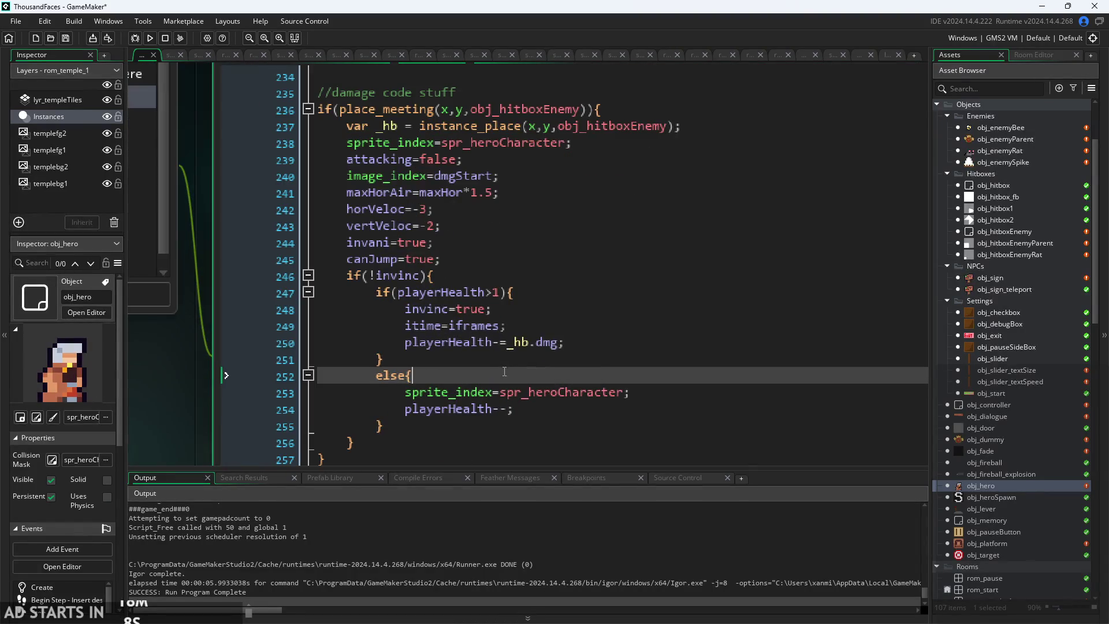
scroll(506, 347, up, 2)
click(527, 291)
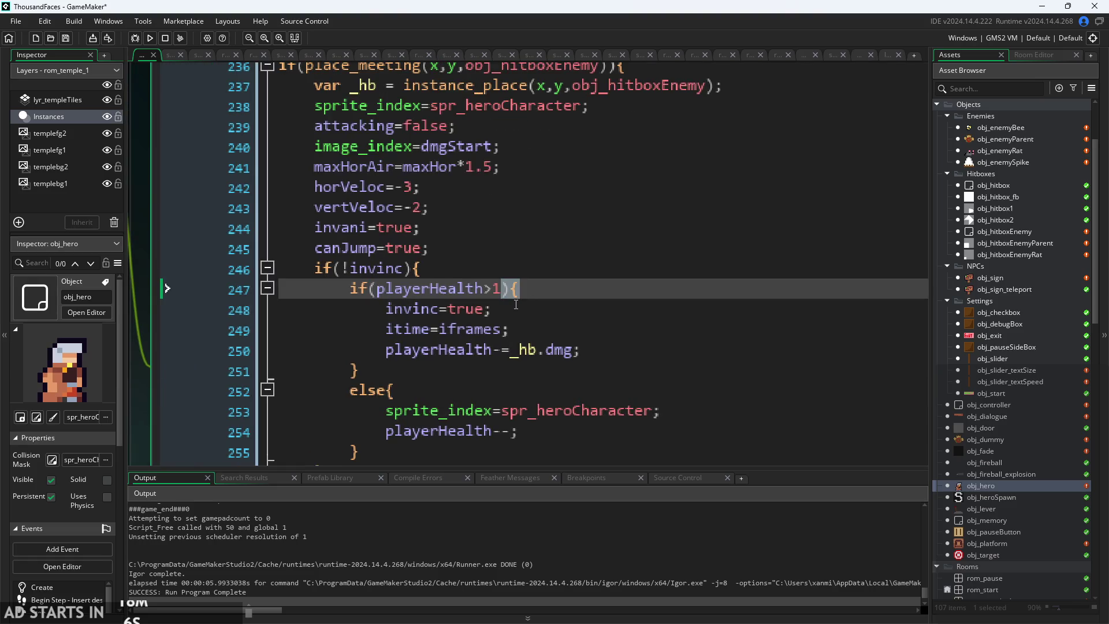
key(Left)
key(Left)
key(Left)
key(Right)
key(BackSpace)
text(0)
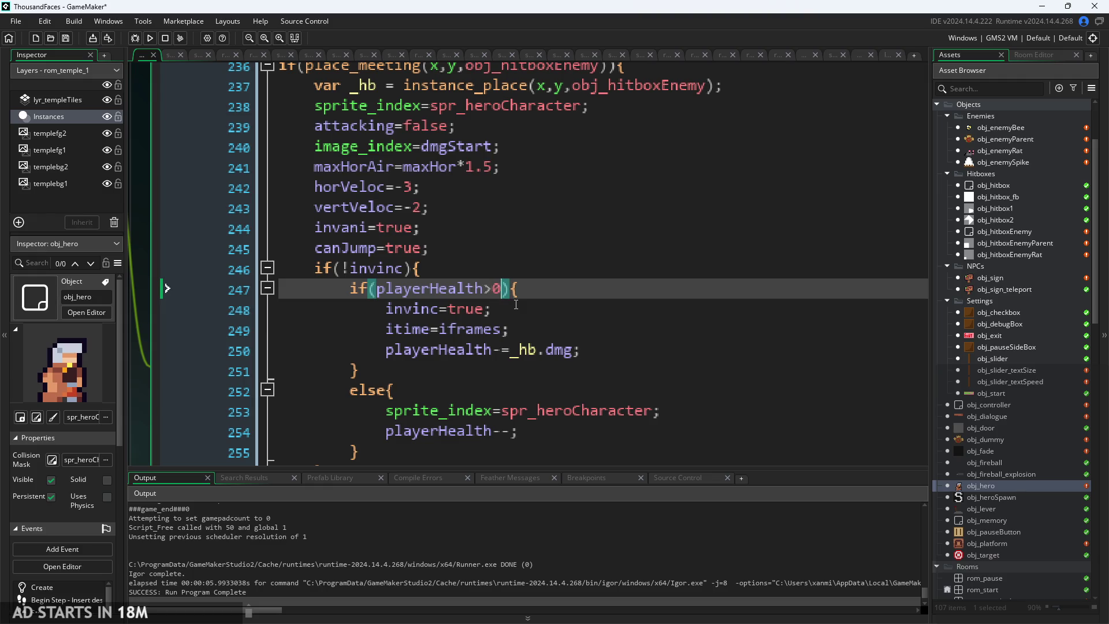
key(Left)
key(Left)
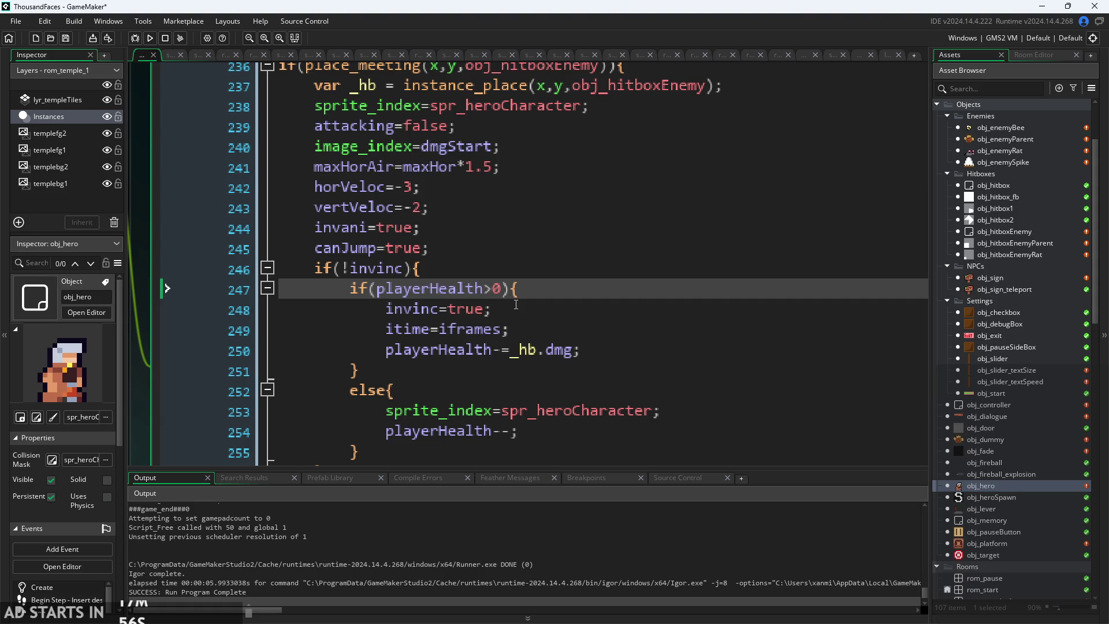
text(-)
text(_hb.m)
key(BackSpace)
text(dmg)
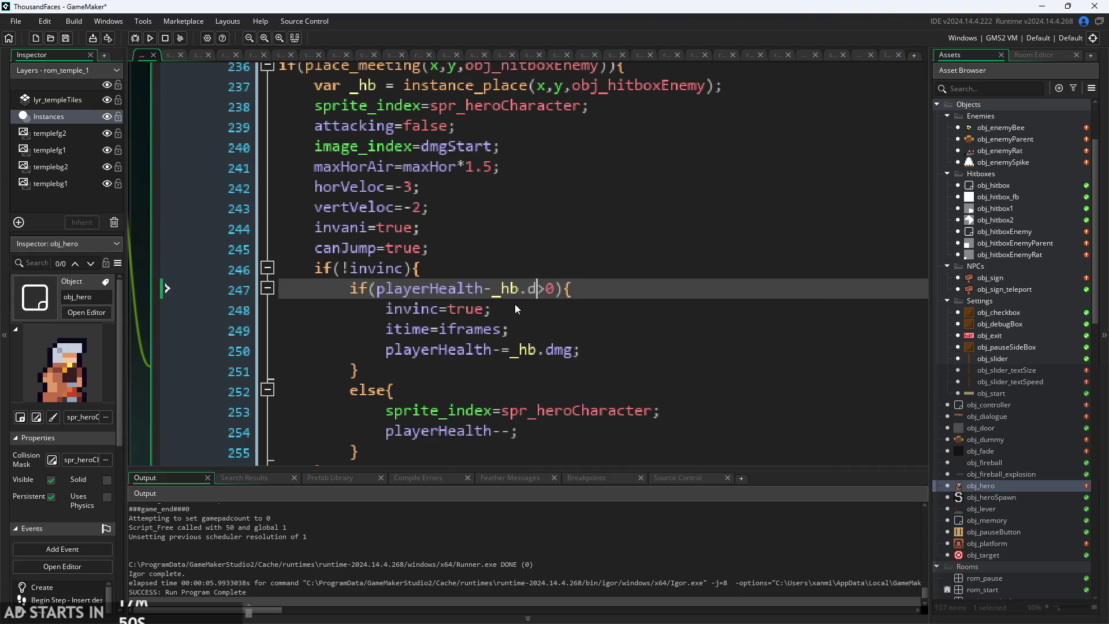
click(516, 309)
click(538, 288)
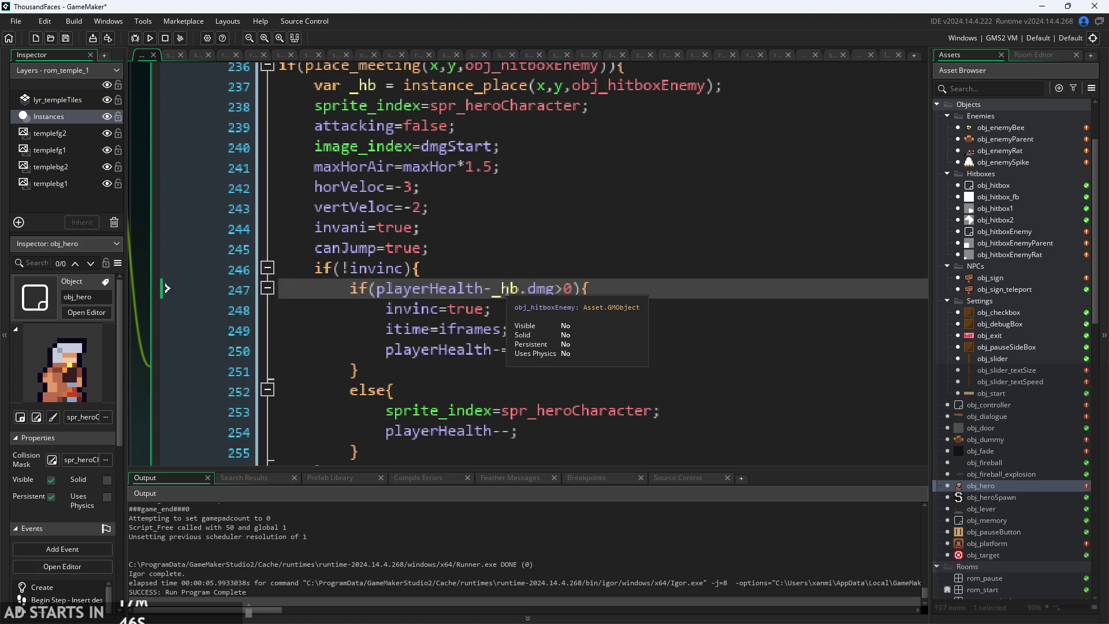
key(Right)
key(Right)
click(559, 309)
- Change line 254 to playerHealth-=_hb.dmg; and run the game to test
click(563, 350)
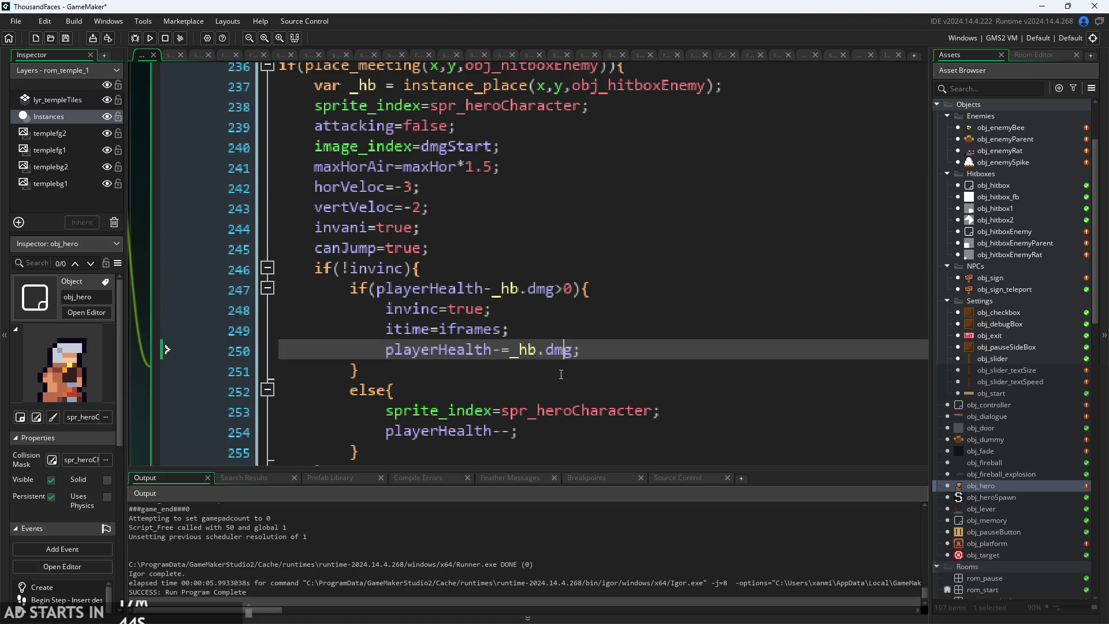
scroll(564, 350, down, 2)
click(523, 331)
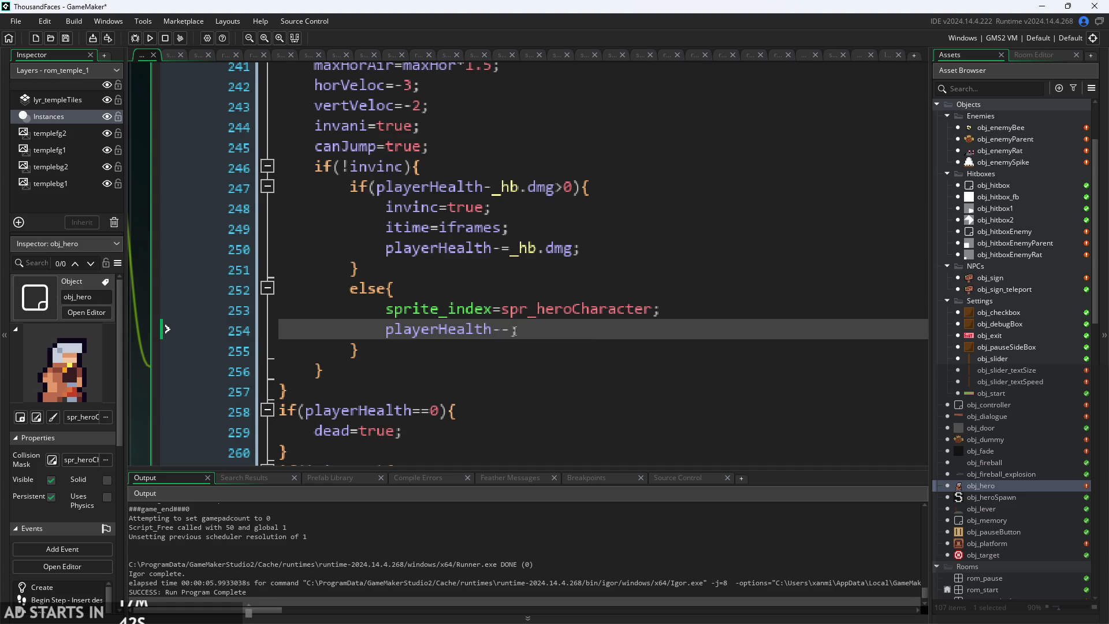
key(BackSpace)
text(=hb)
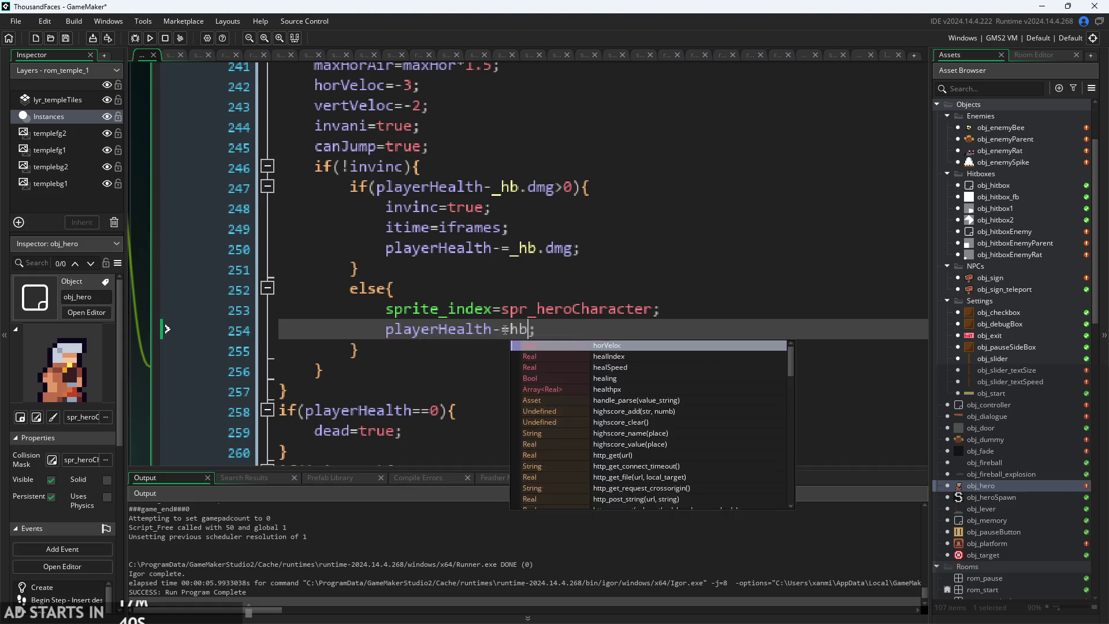
key(Return)
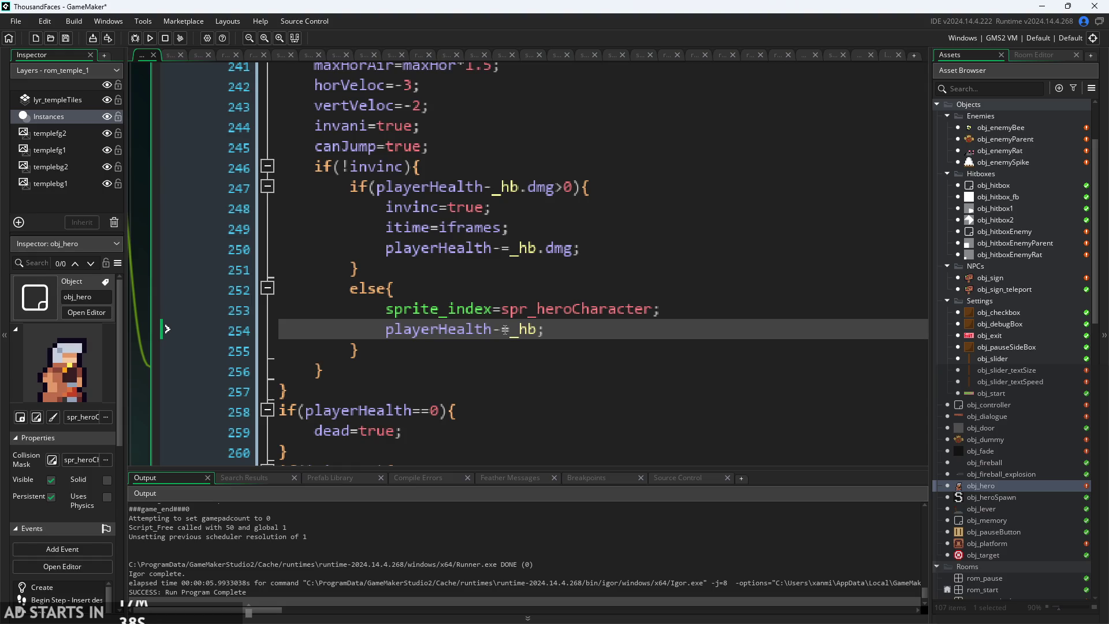
text(.dmg)
click(150, 38)
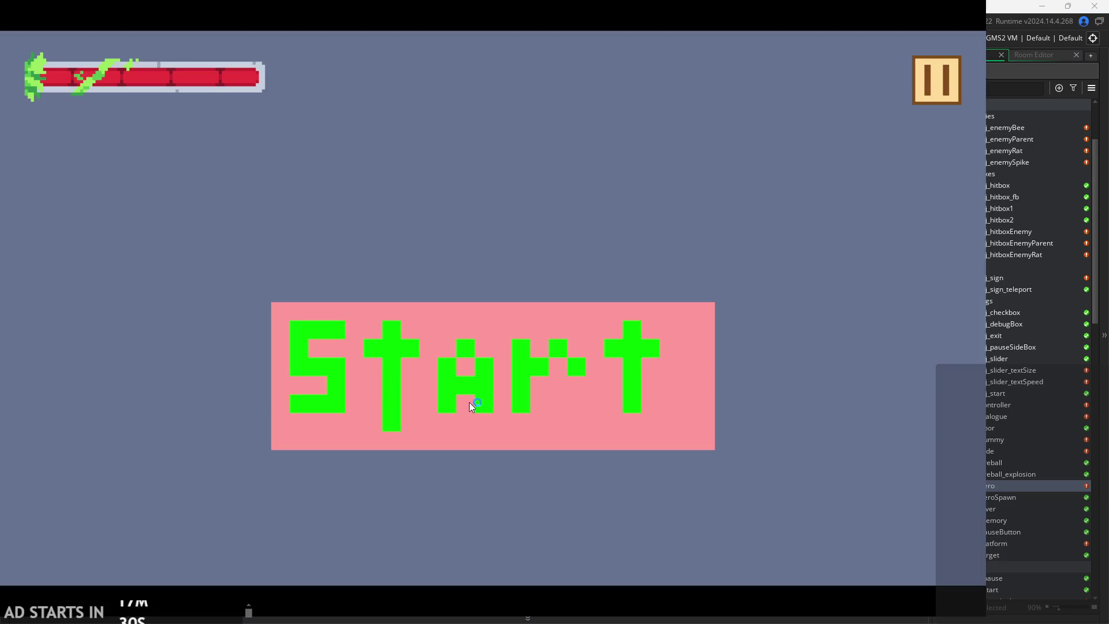
click(469, 402)
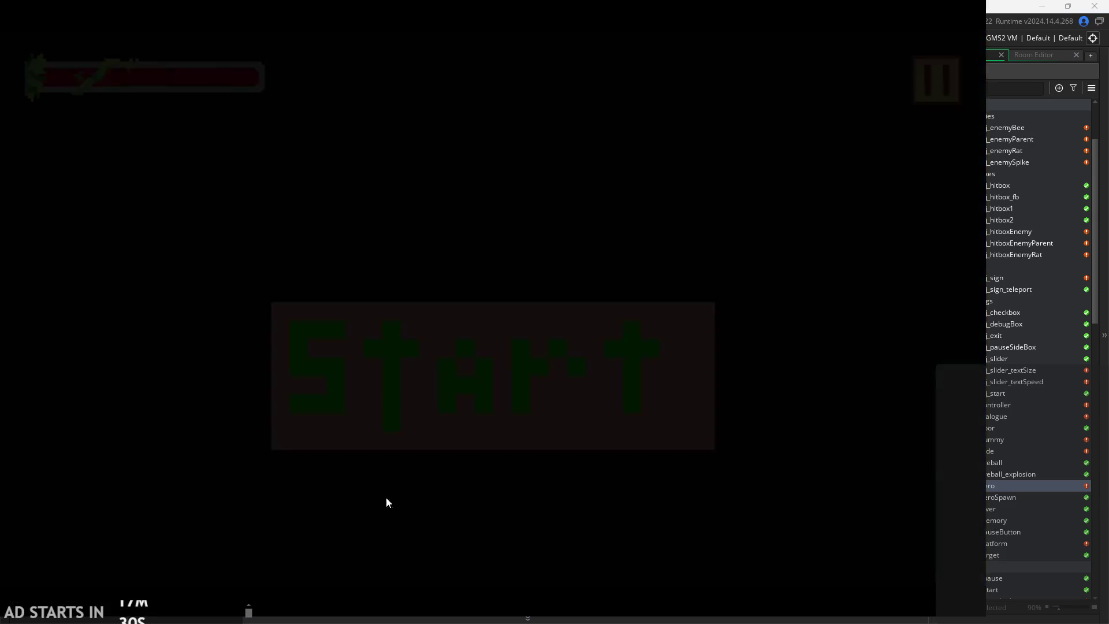
key(Right)
key(space)
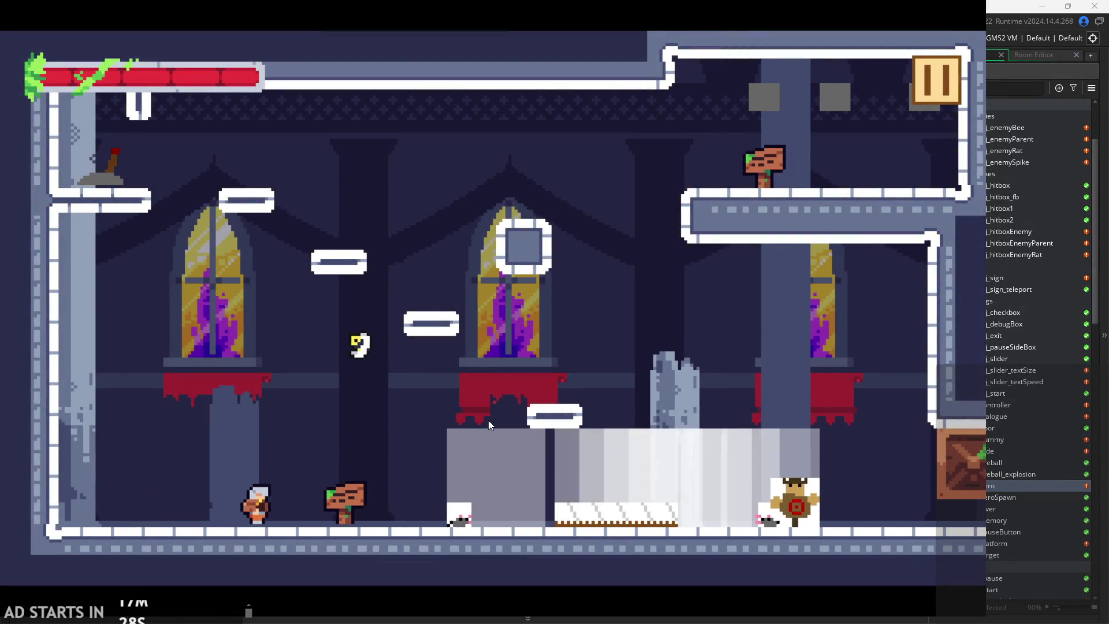
key(Right)
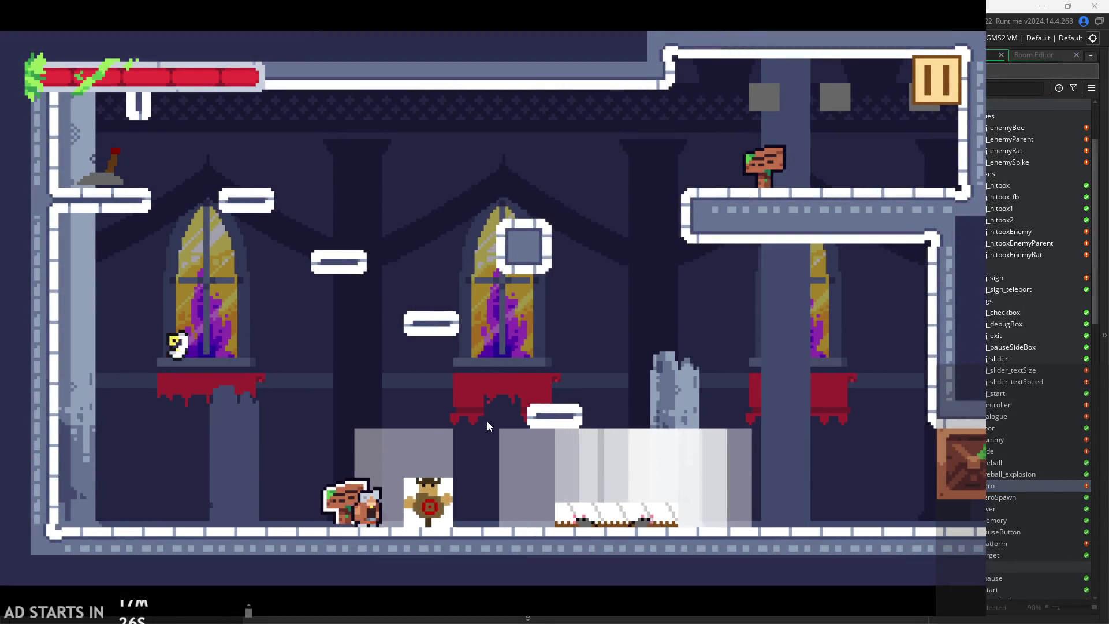
key(Left)
key(space)
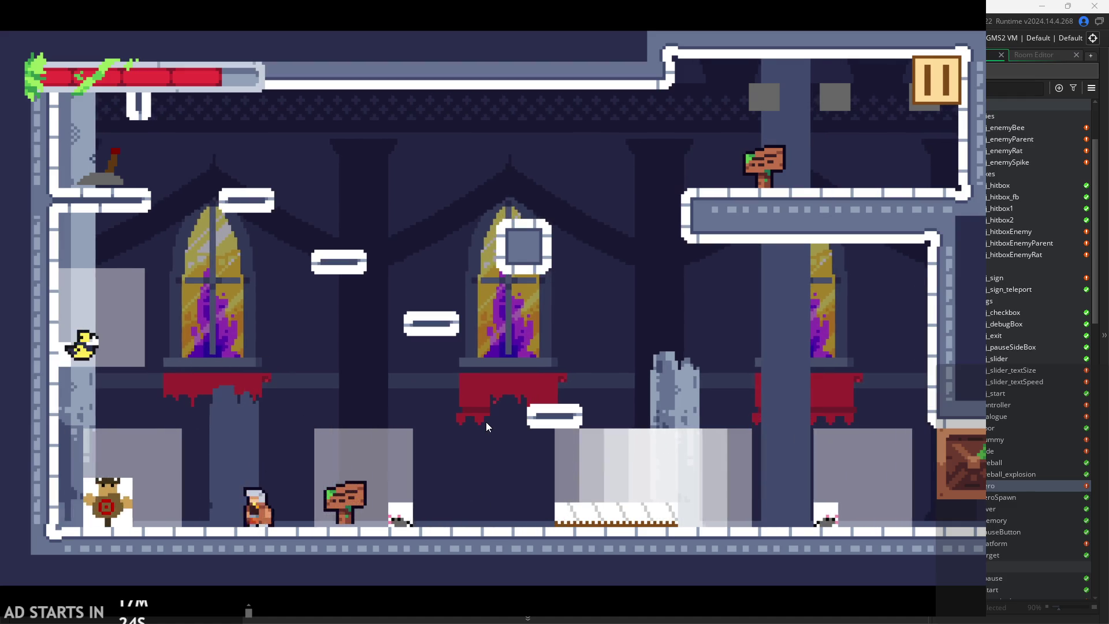
key(Right)
key(space)
key(space)
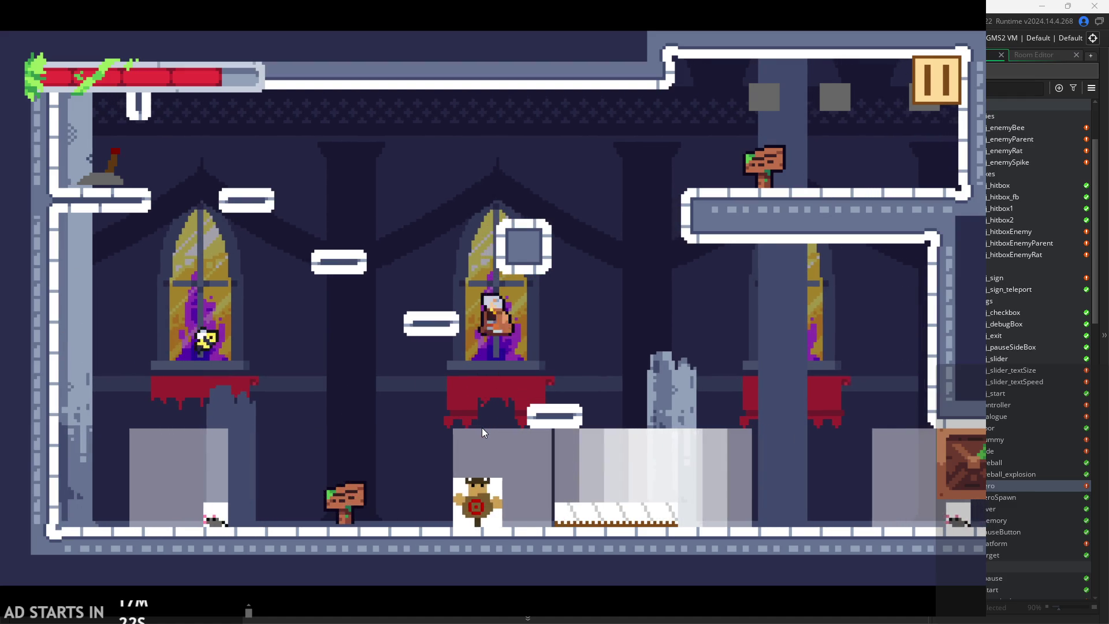
key(Left)
key(space)
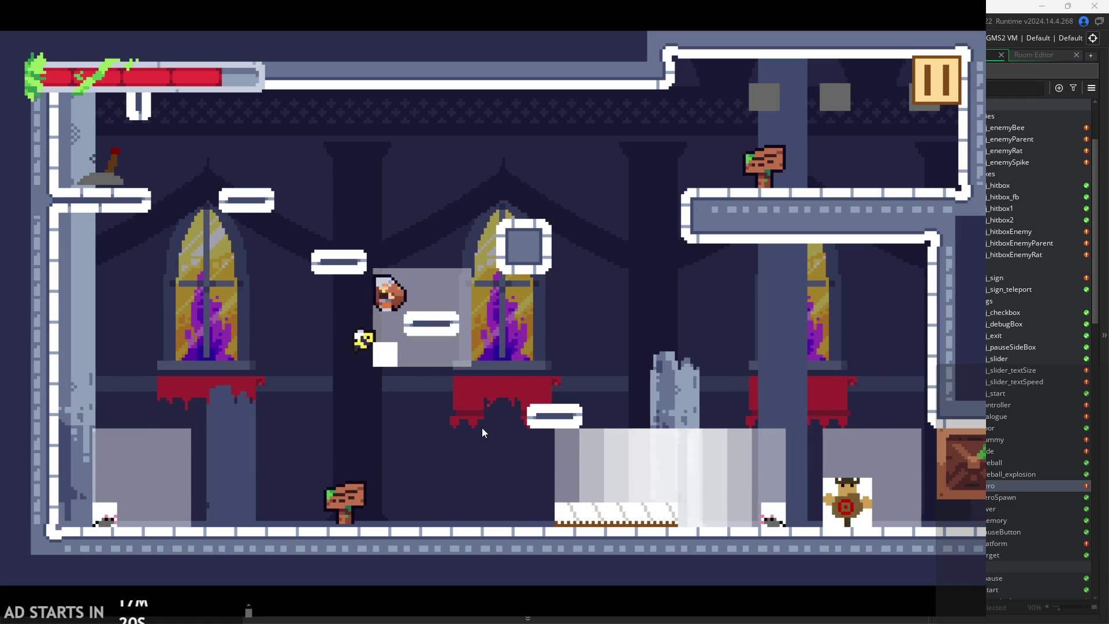
key(Left)
key(space)
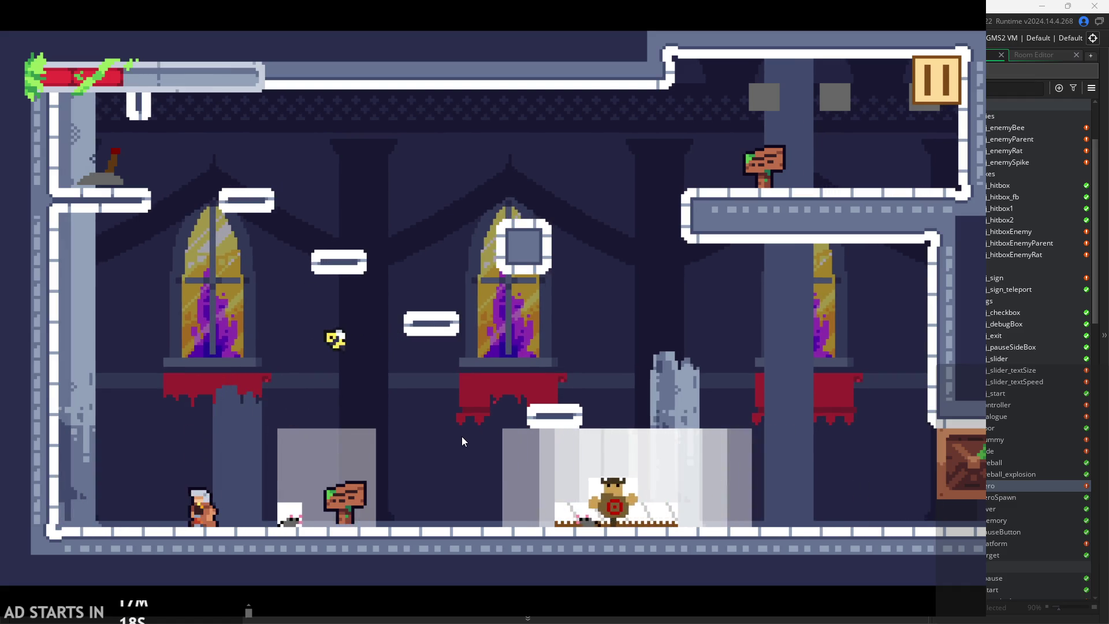
key(Left)
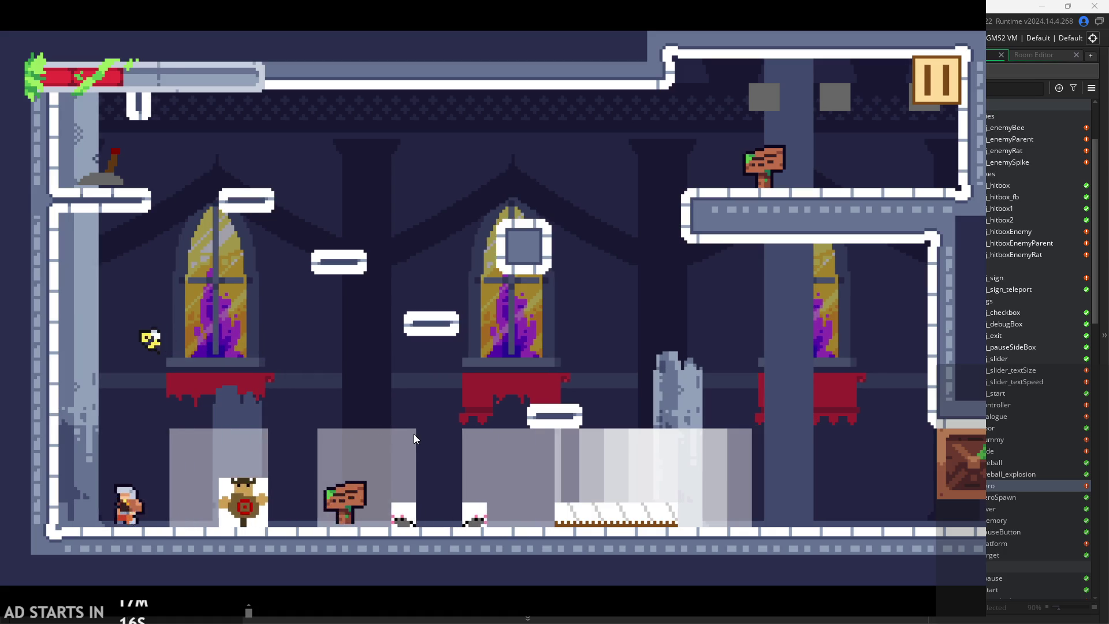
key(Left)
key(space)
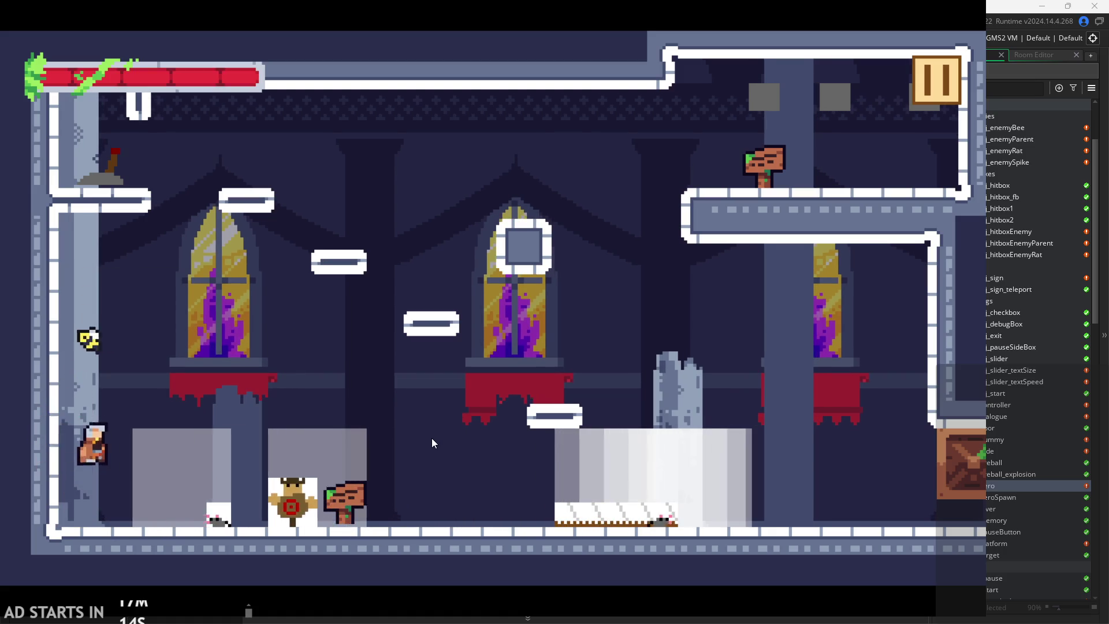
key(Right)
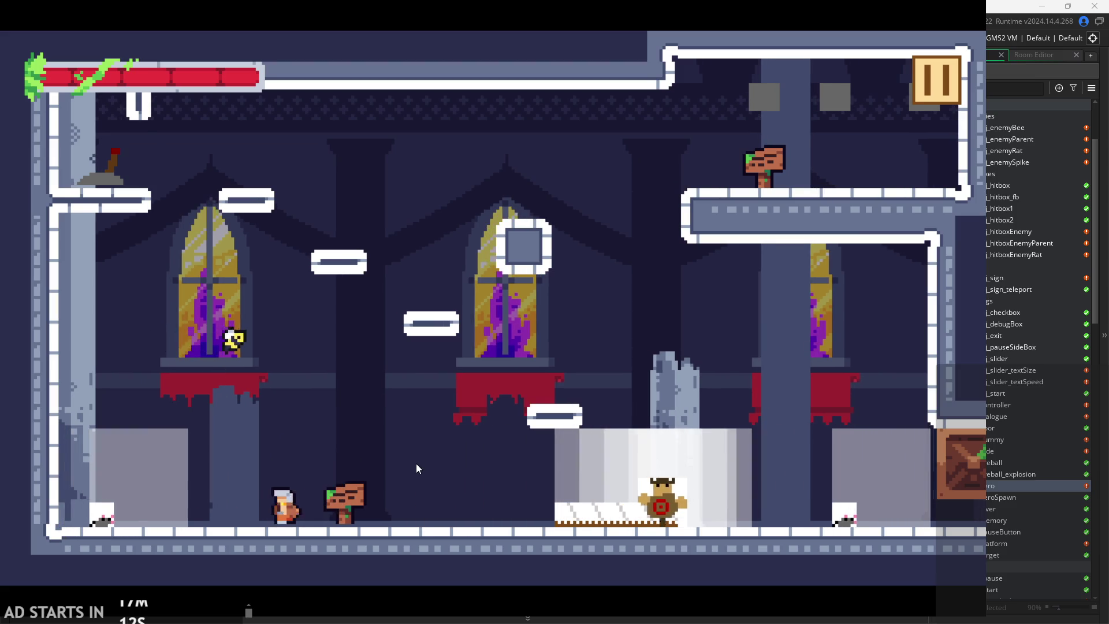
key(Left)
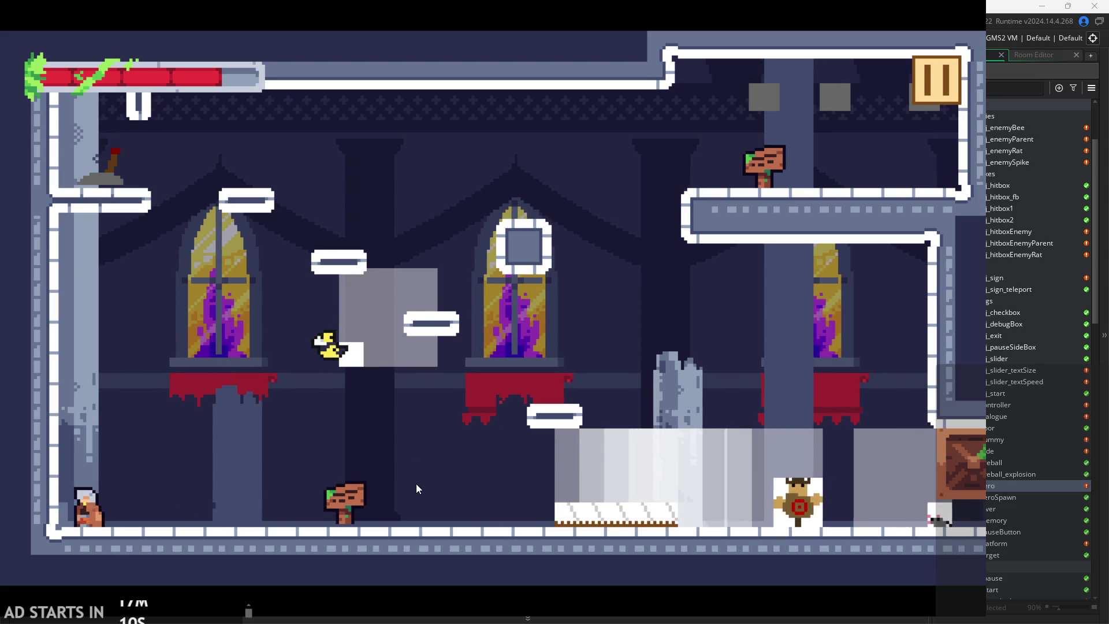
key(Right)
key(Left)
key(space)
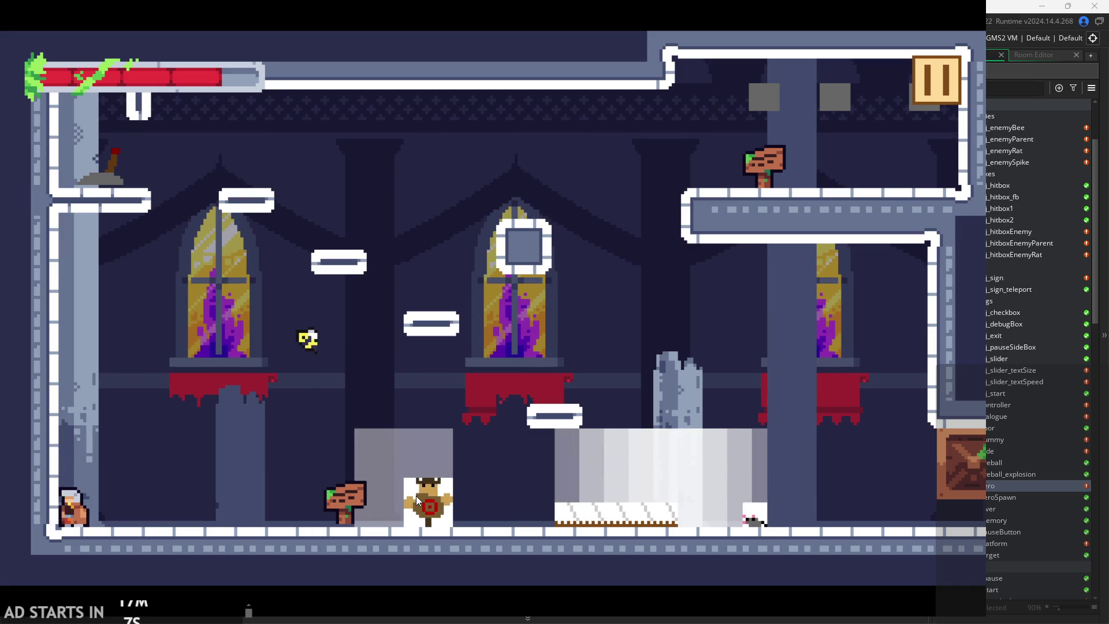
key(space)
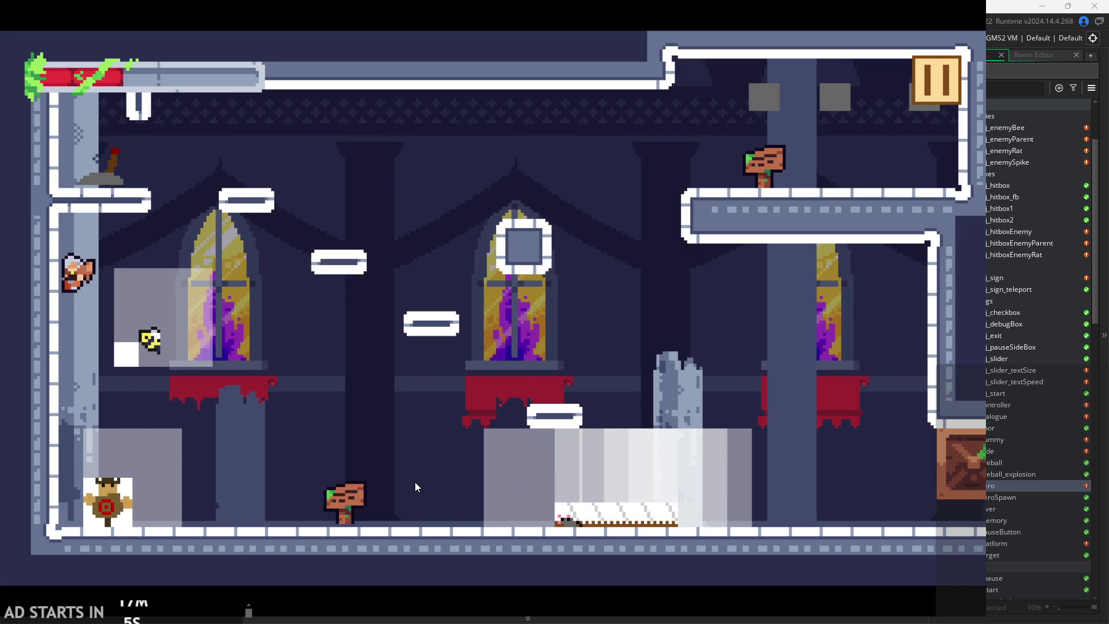
key(Right)
key(Left)
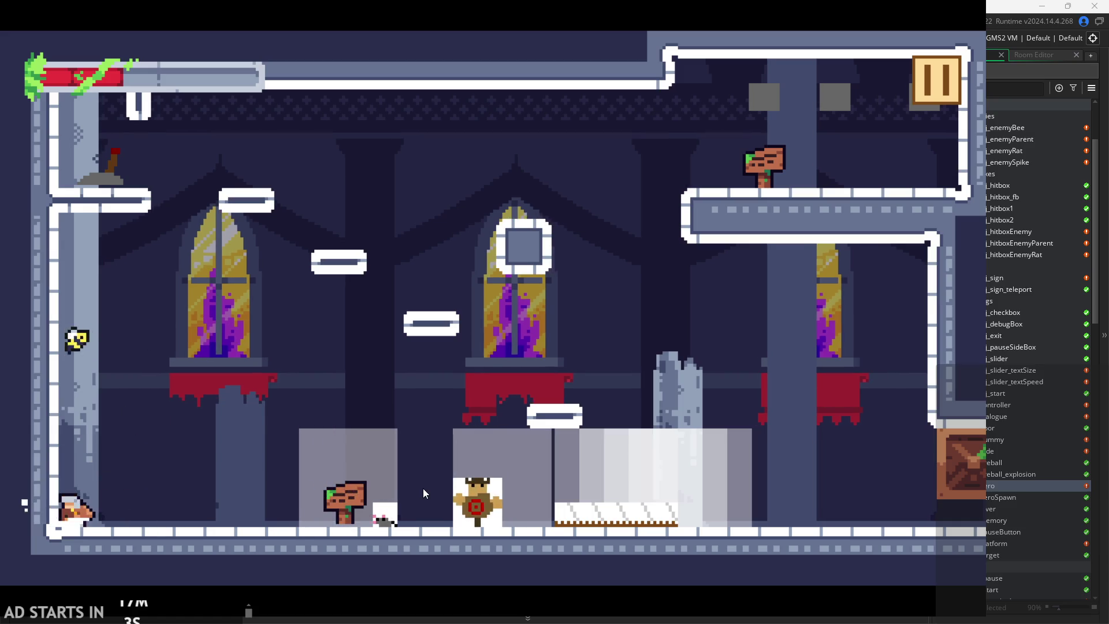
key(Right)
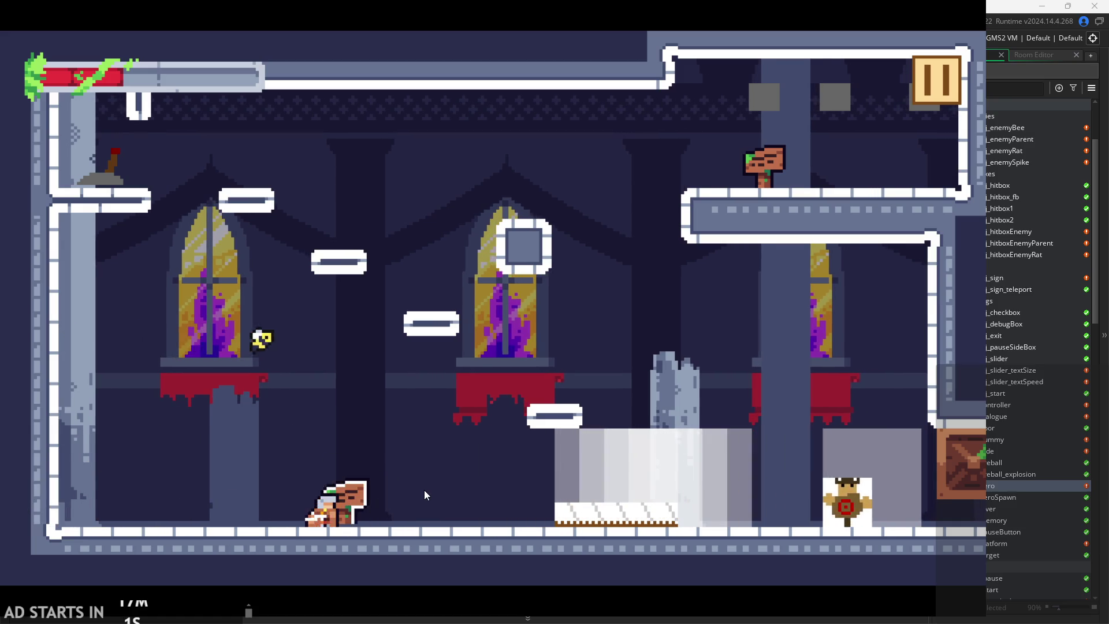
key(space)
key(Left)
key(Left)
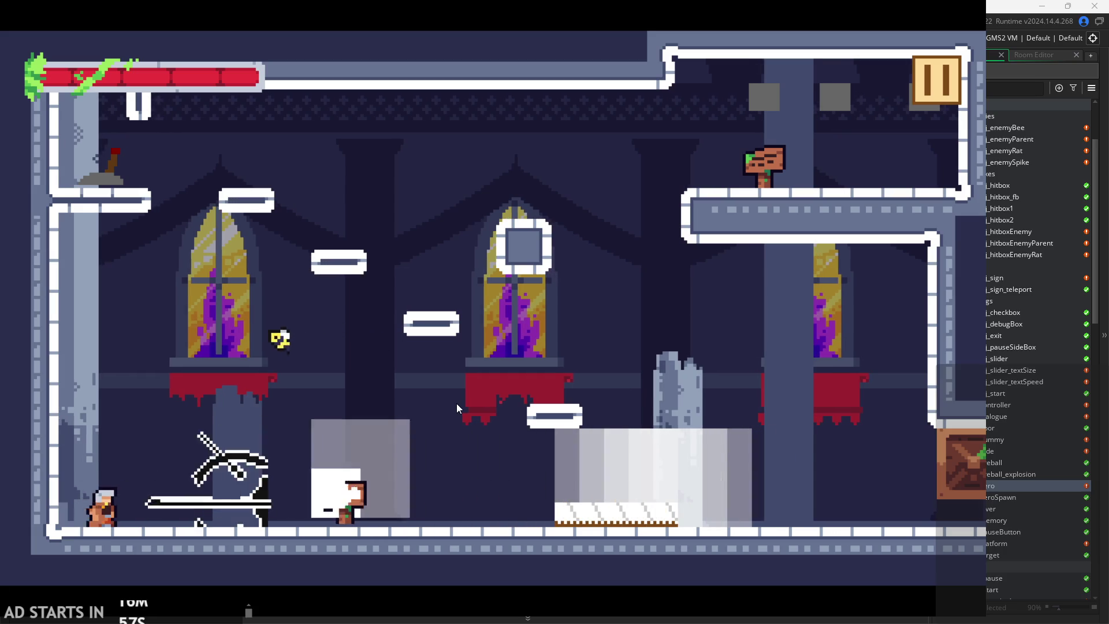
key(space)
key(Left)
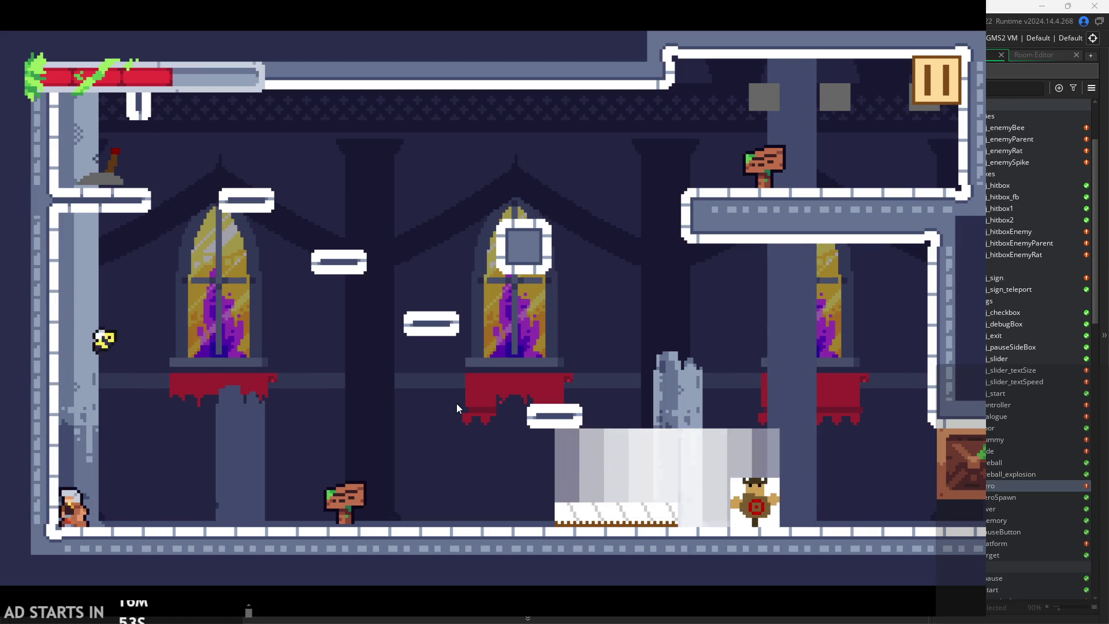
key(space)
key(Right)
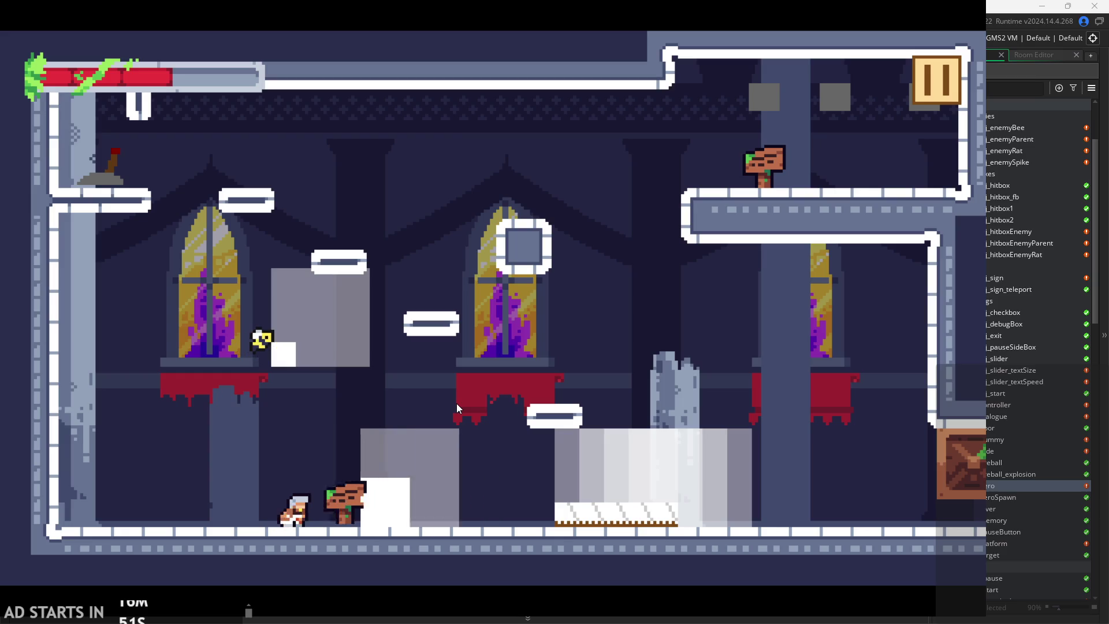
key(Right)
key(Left)
key(space)
key(Left)
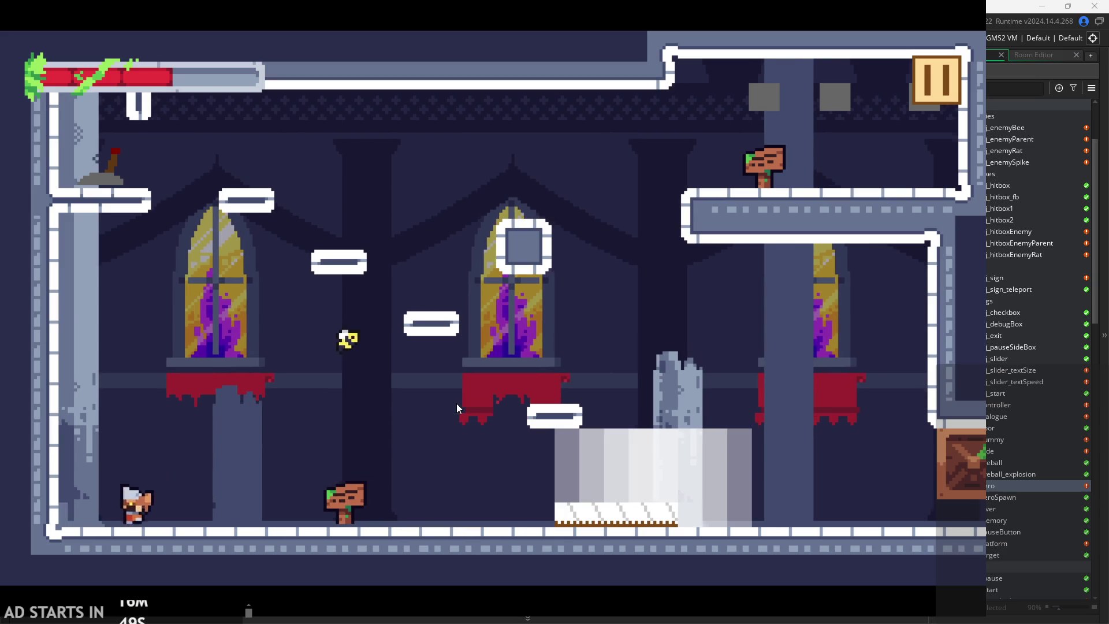
key(space)
key(space)
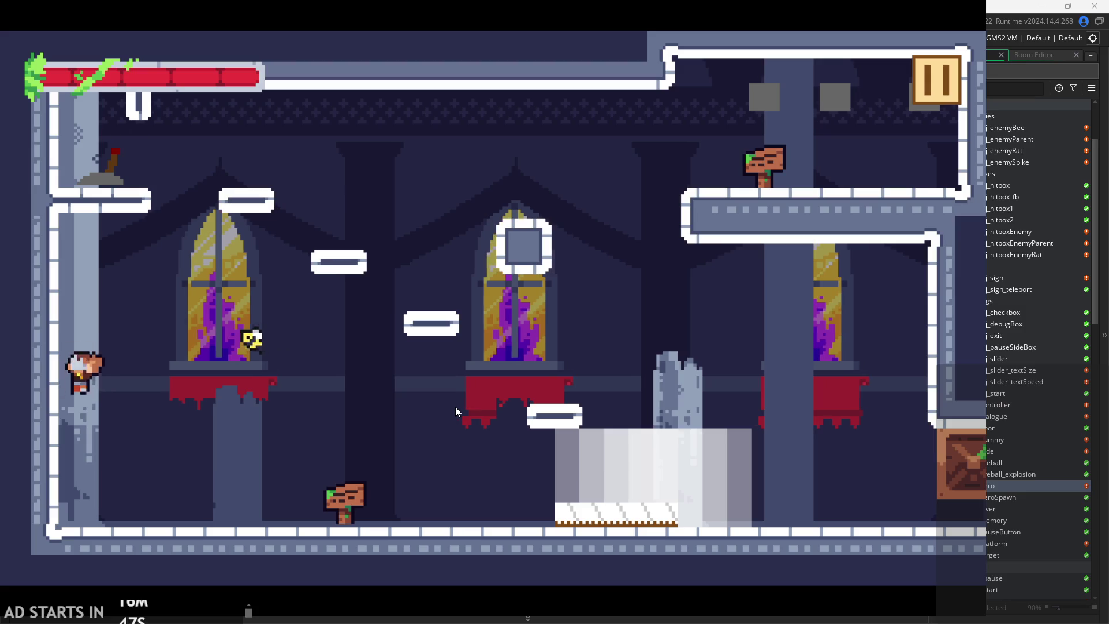
key(space)
key(space)
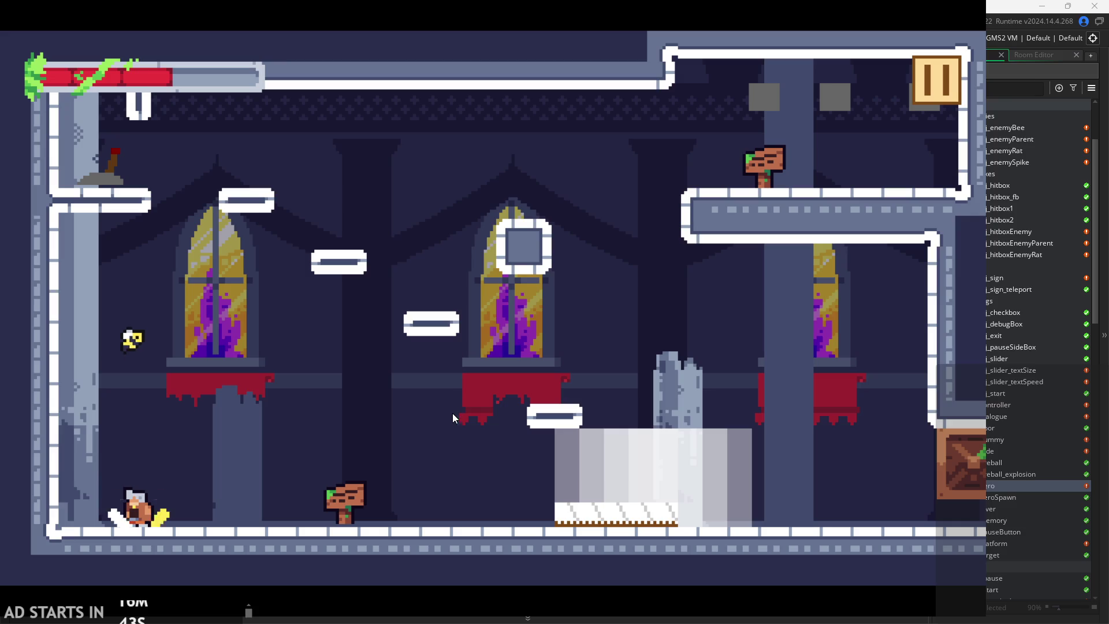
key(space)
key(space)
key(Left)
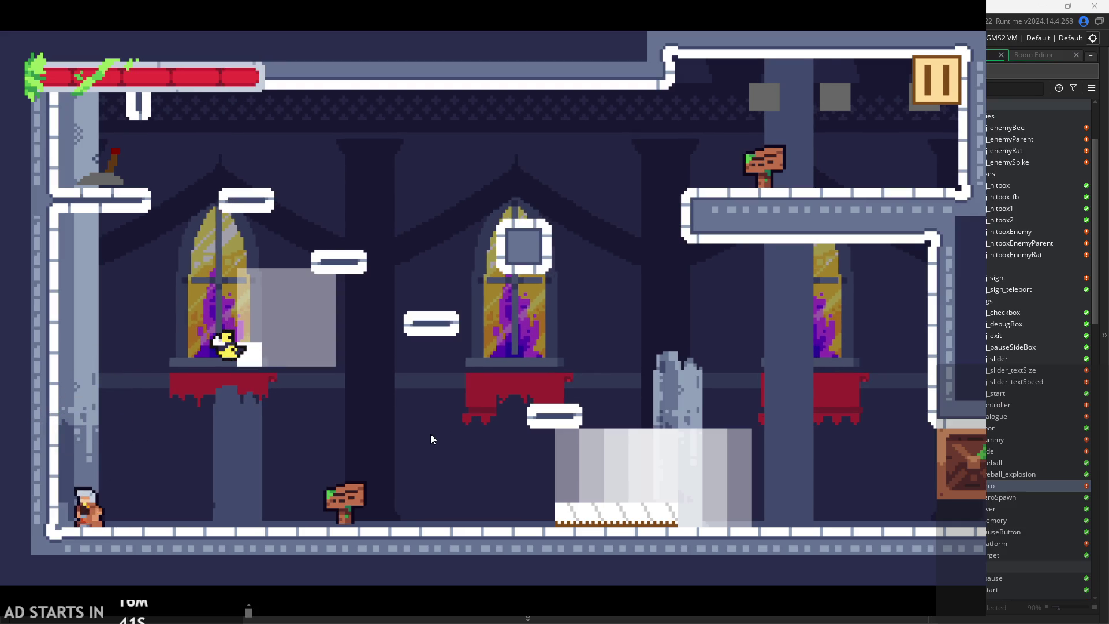
key(Left)
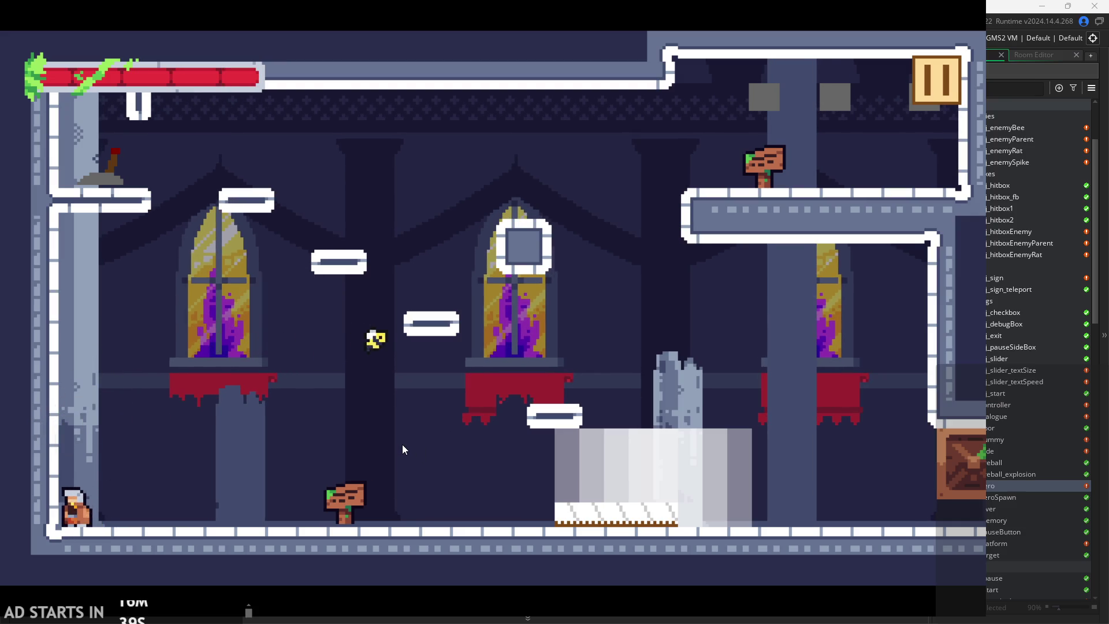
key(space)
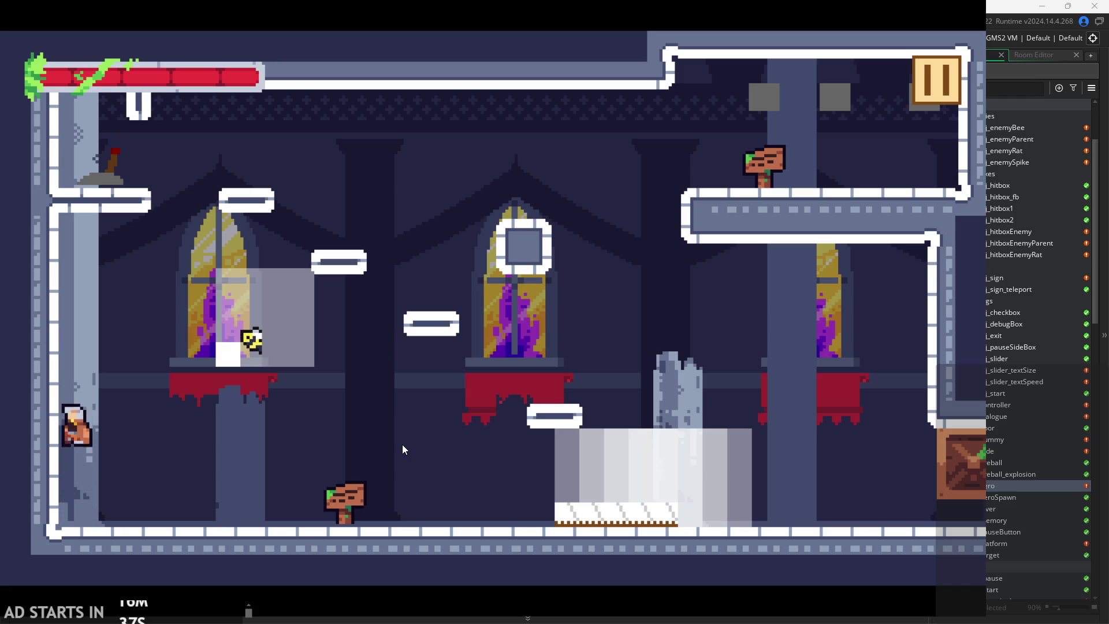
key(space)
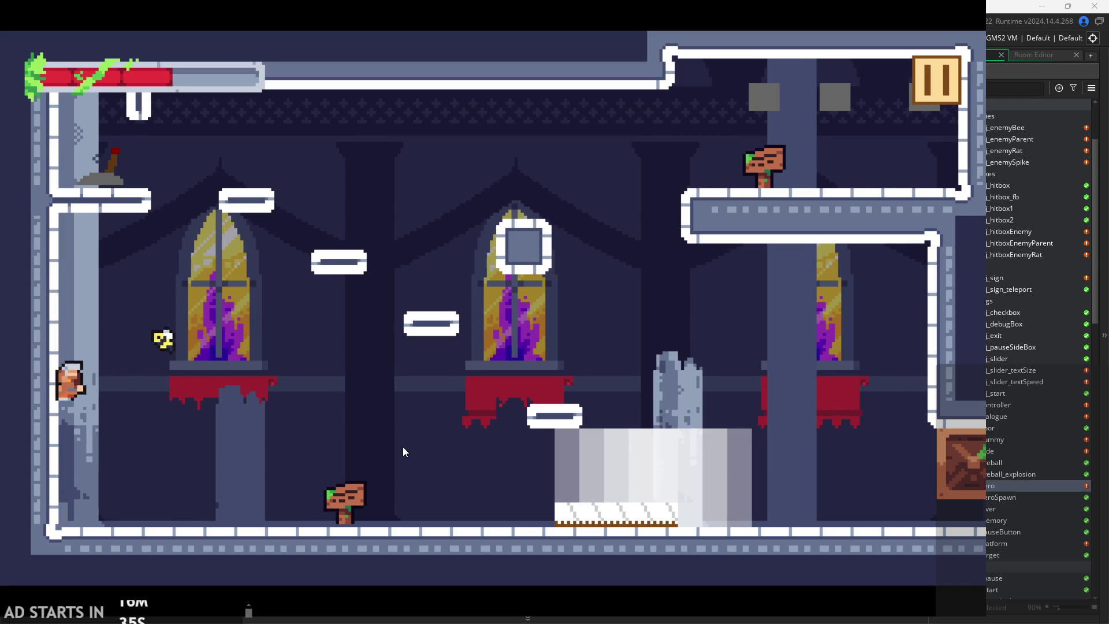
key(space)
key(Left)
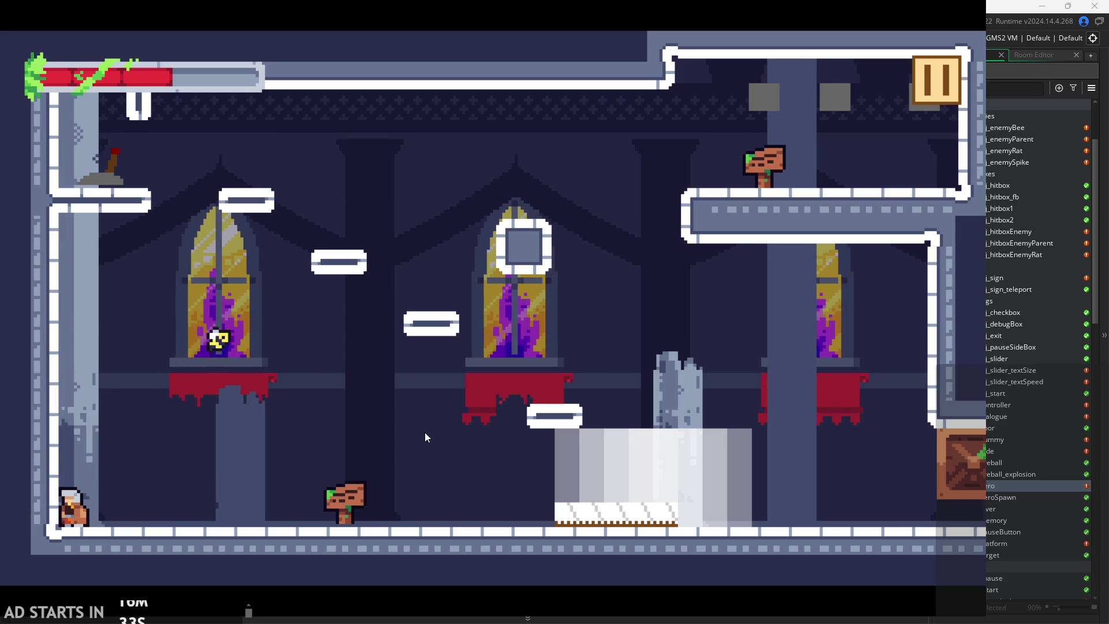
key(space)
key(space)
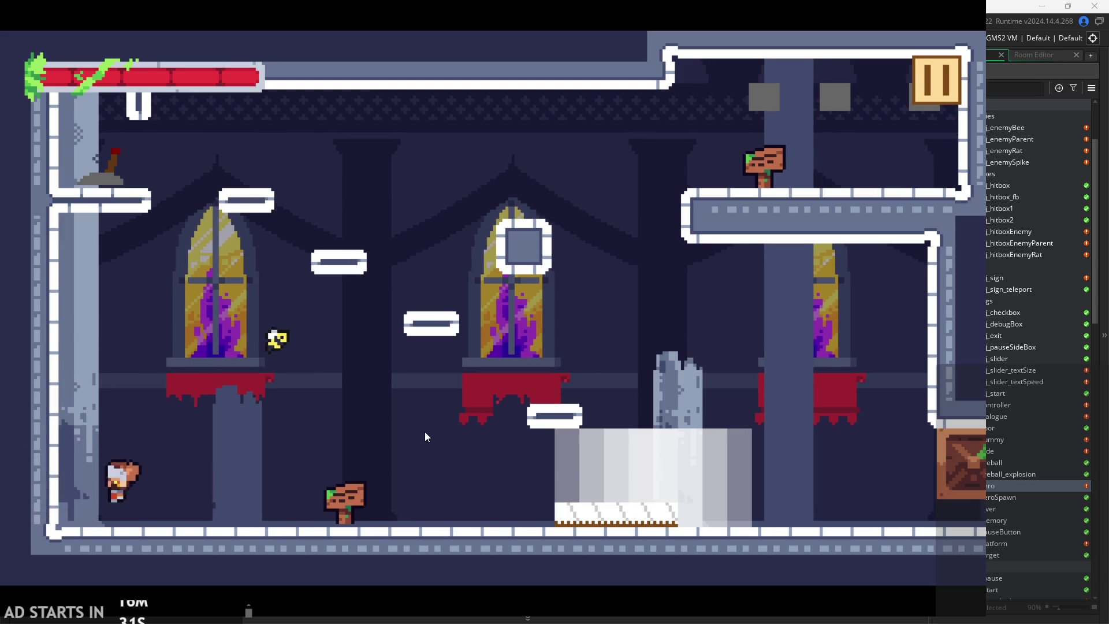
key(Left)
key(space)
key(space)
key(space)
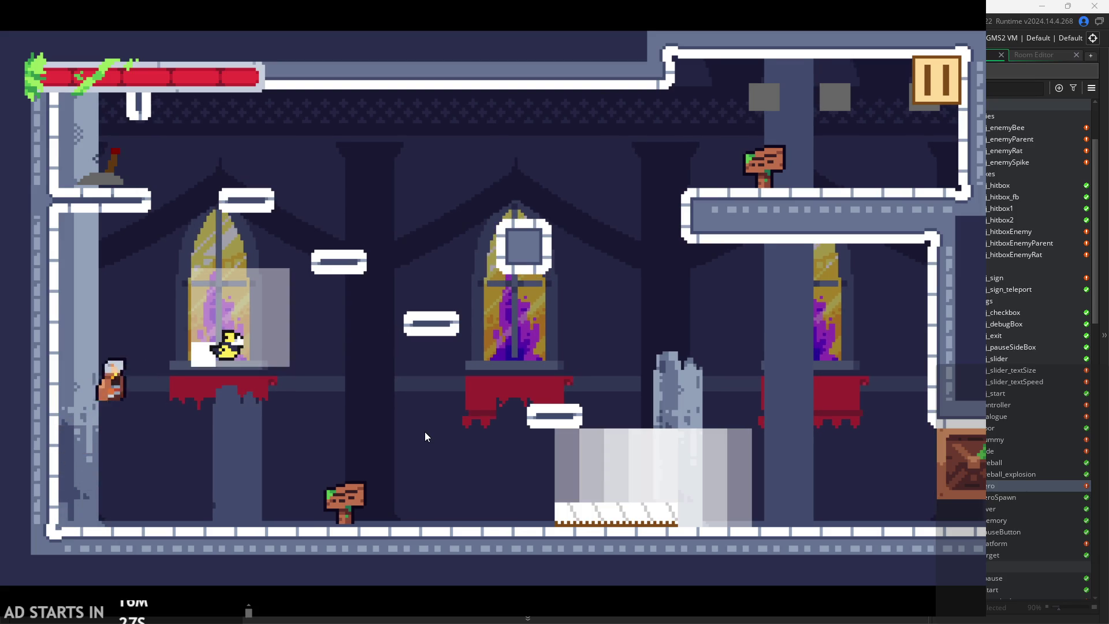
key(space)
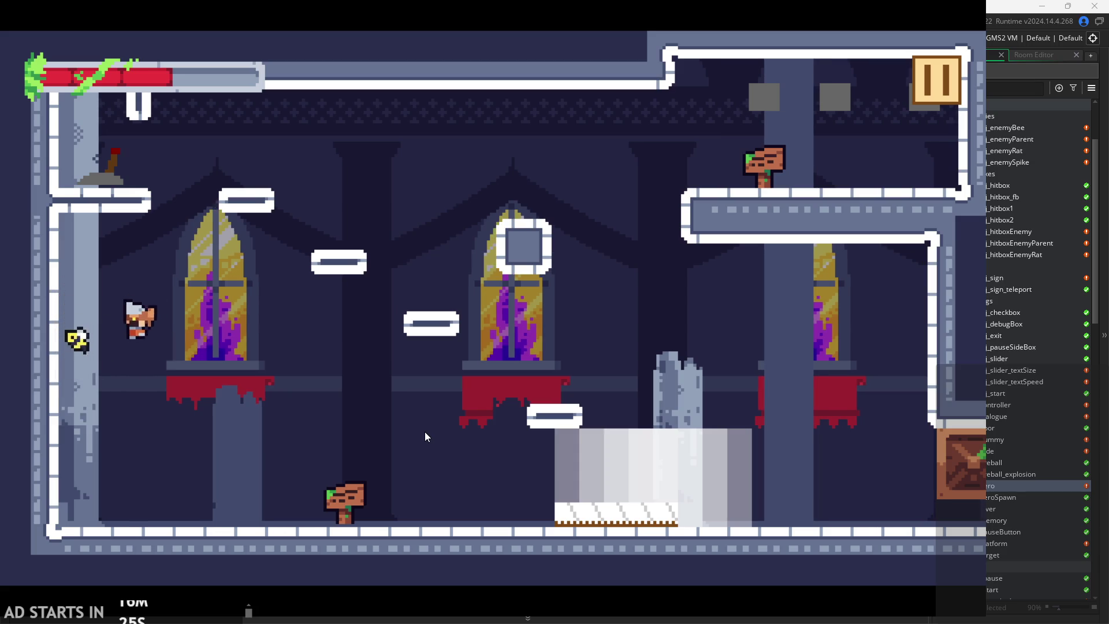
key(space)
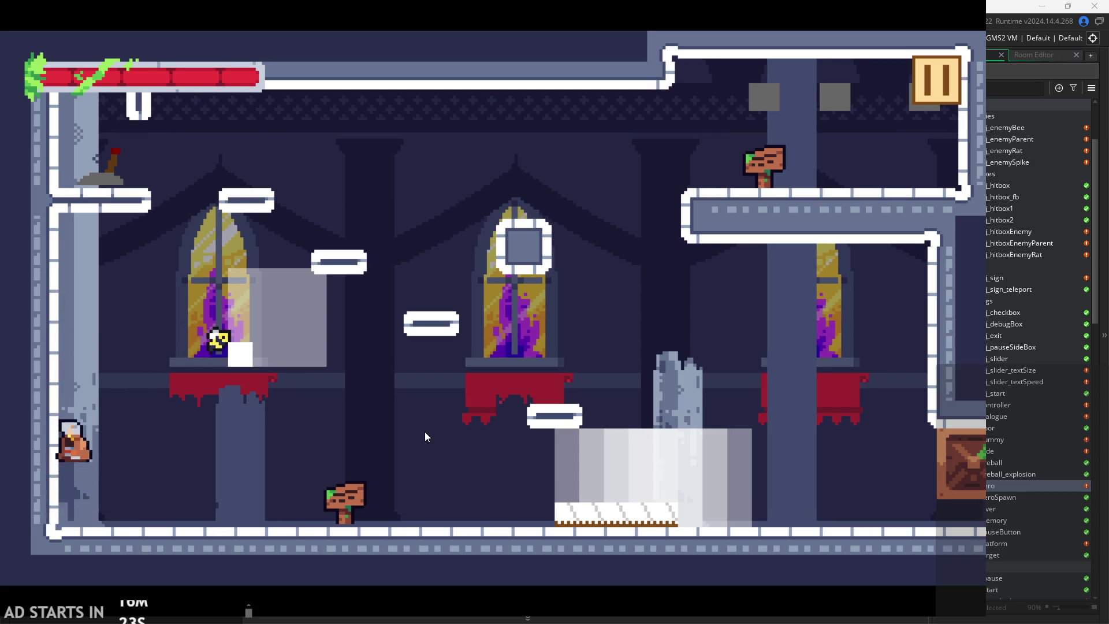
key(space)
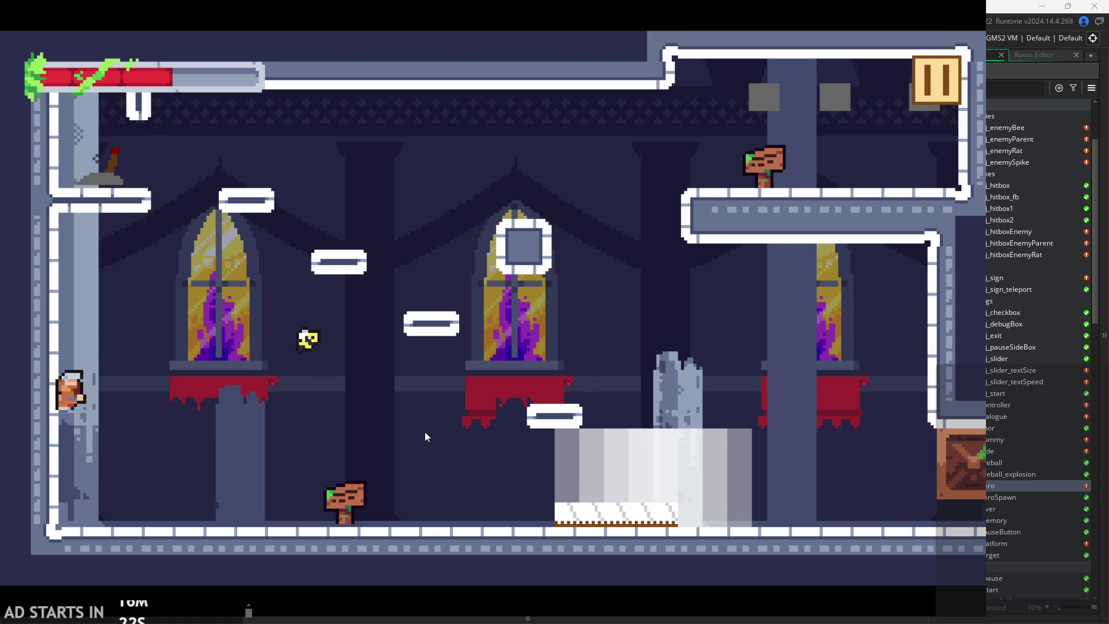
key(x)
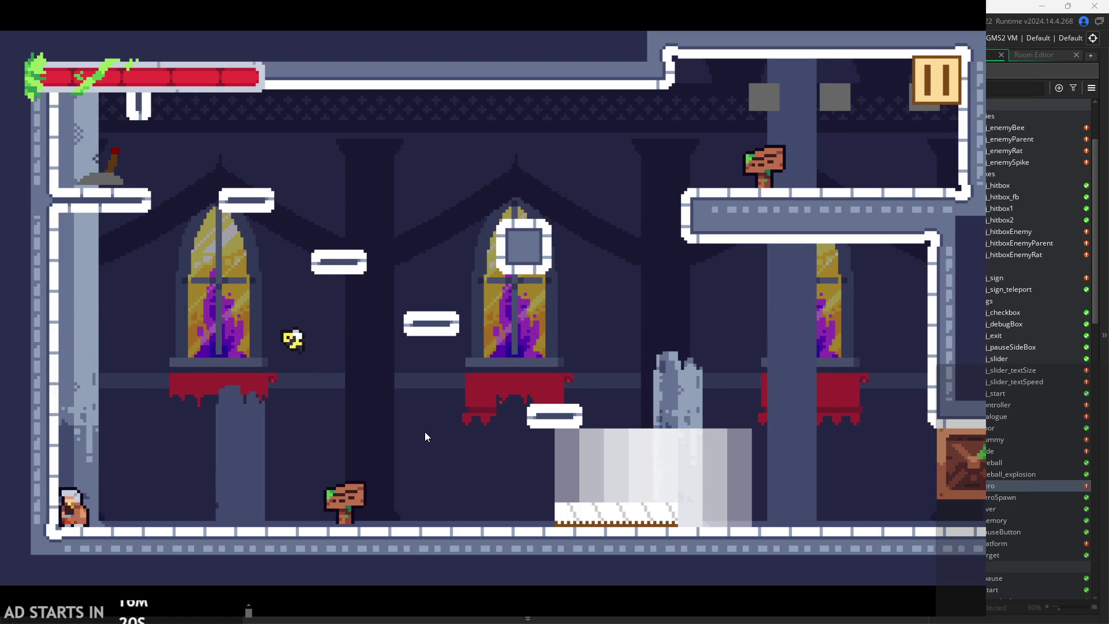
key(space)
key(space)
key(space)
key(space)
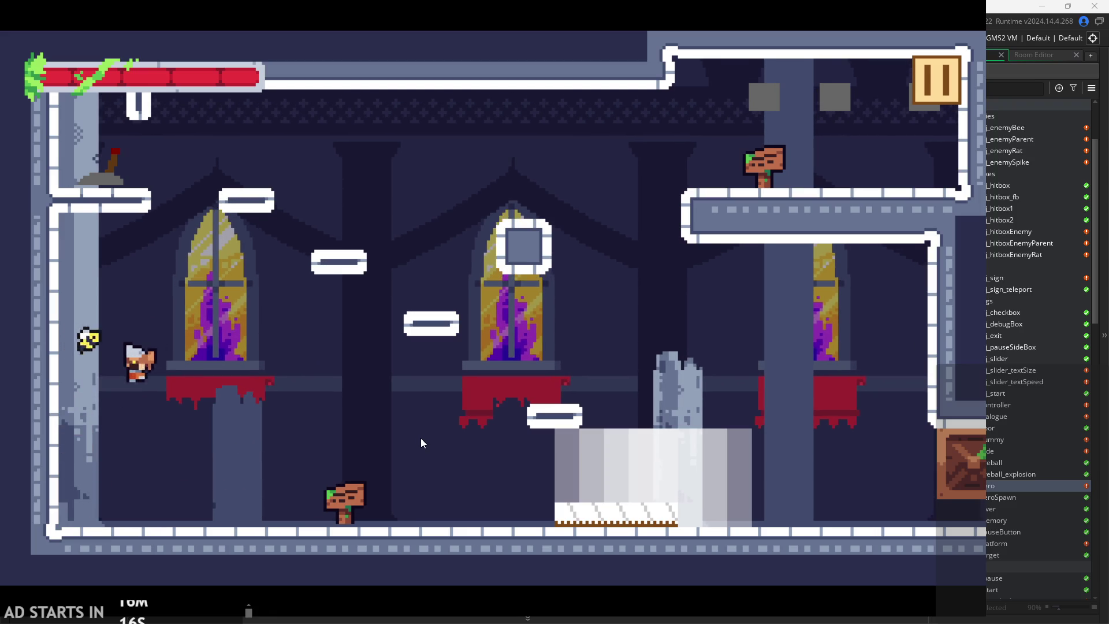
key(space)
key(space)
key(x)
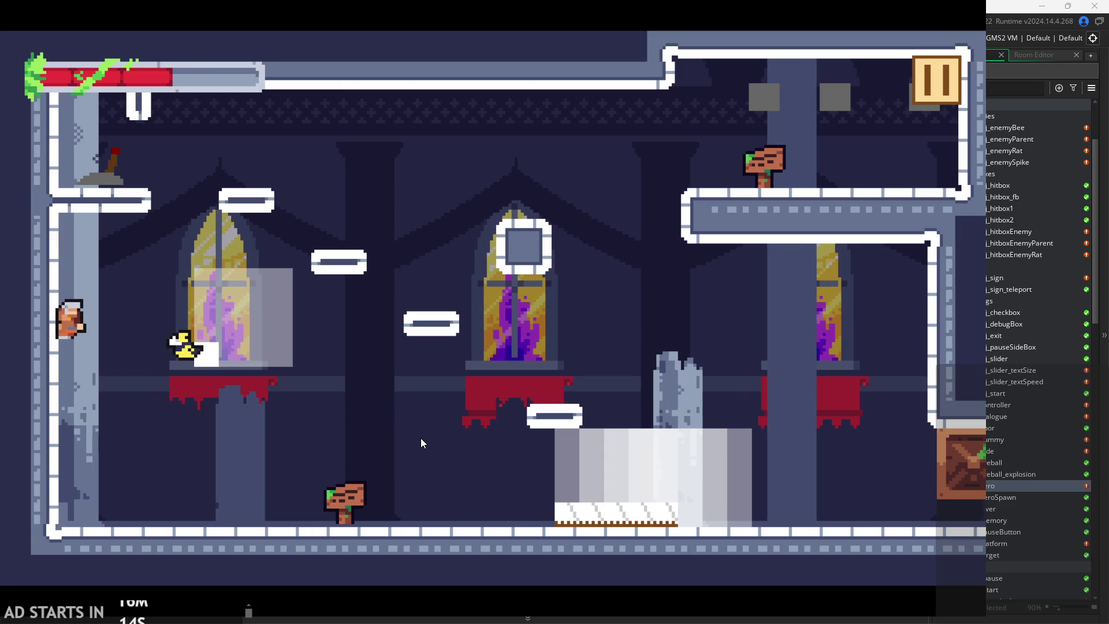
key(space)
key(x)
key(space)
- Run, jump and slash back and forth along the temple level's starting floor
key(Left)
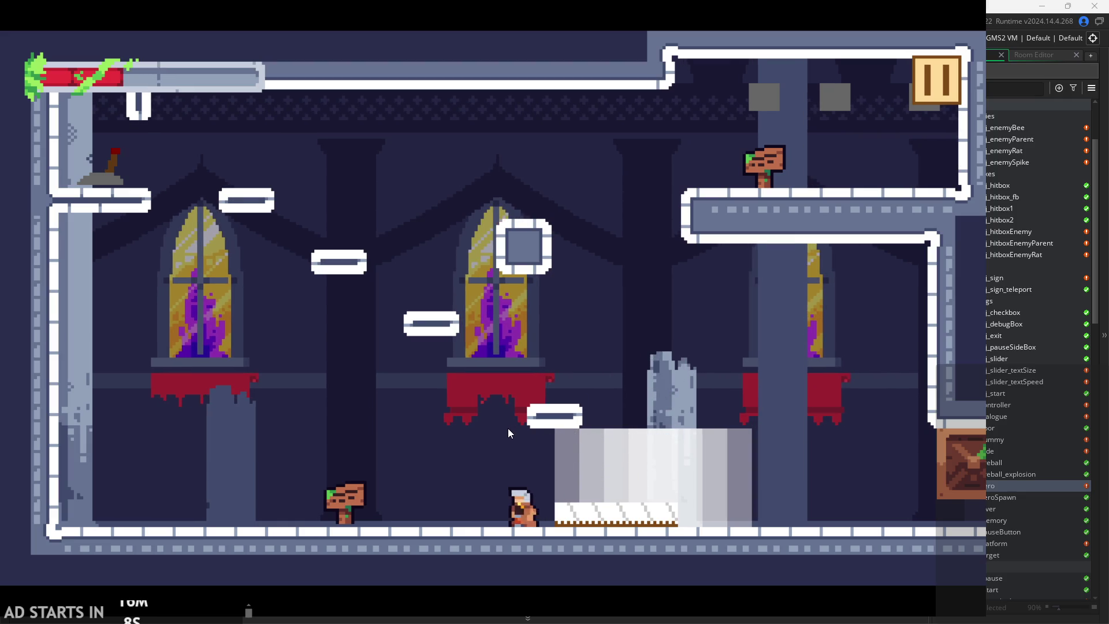
key(Left)
key(space)
key(x)
key(Right)
key(Left)
key(x)
key(Right)
key(x)
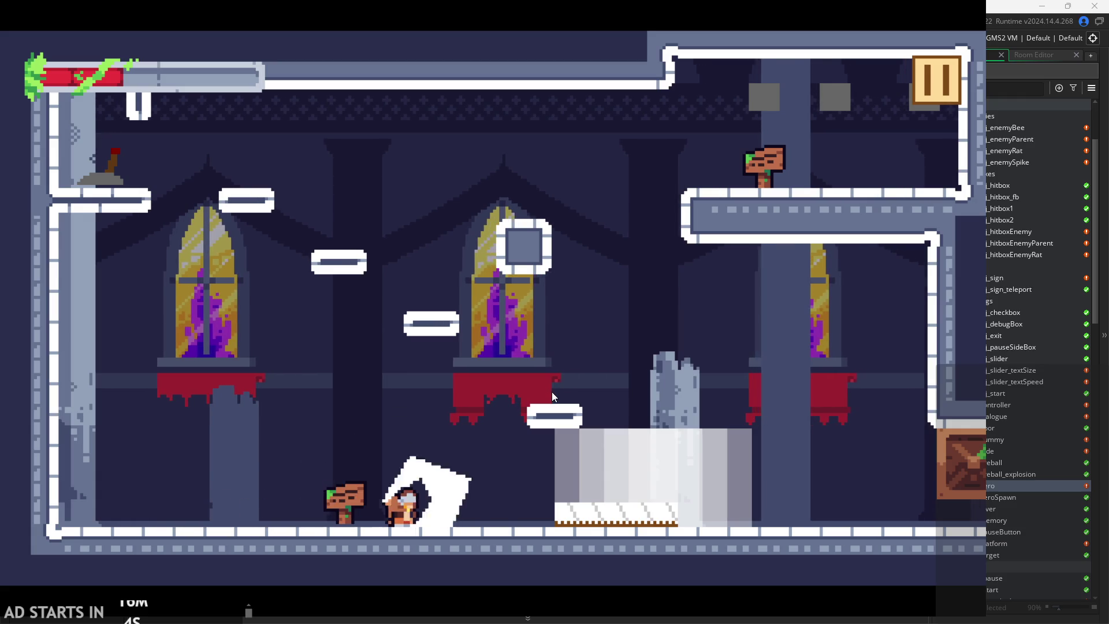
key(Left)
key(Right)
key(Right)
key(Left)
key(x)
key(Right)
key(x)
key(Left)
key(x)
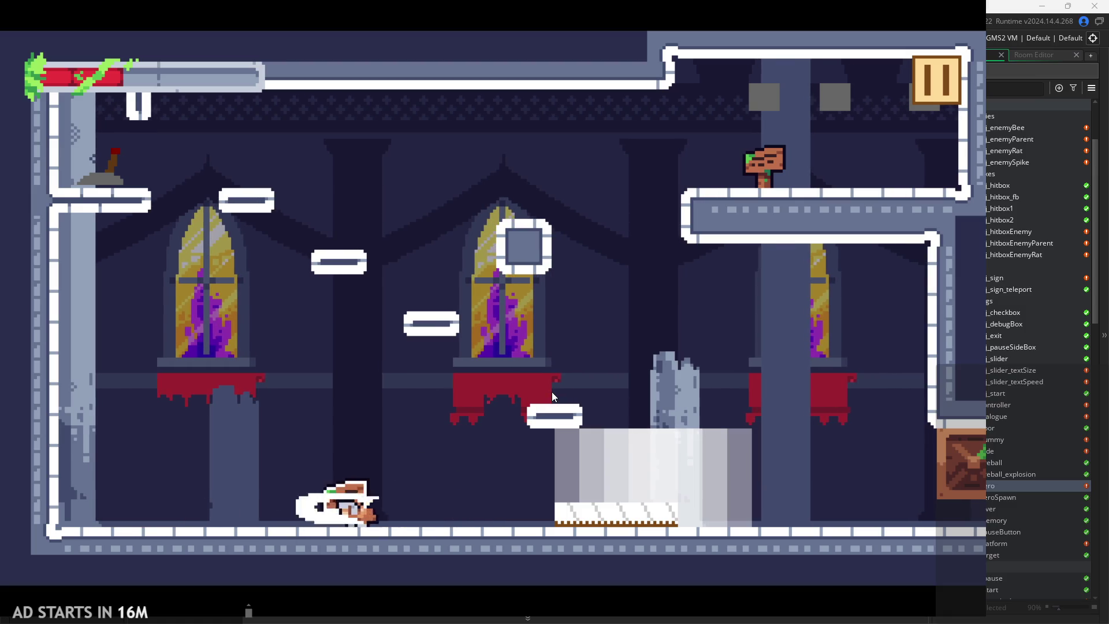
key(Left)
key(x)
key(Right)
key(Left)
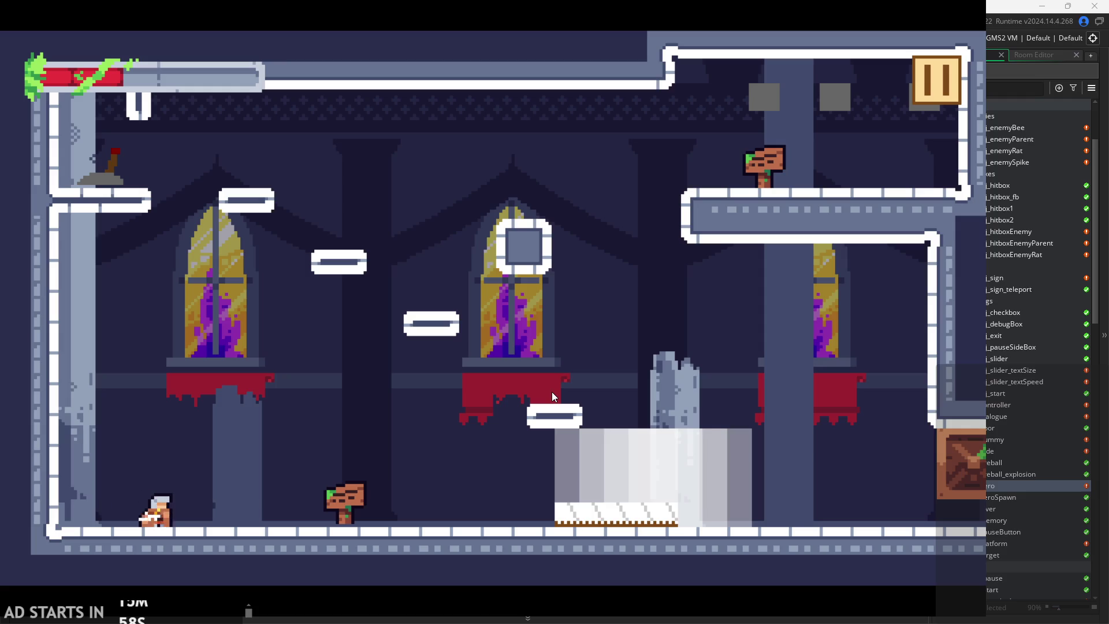
key(Right)
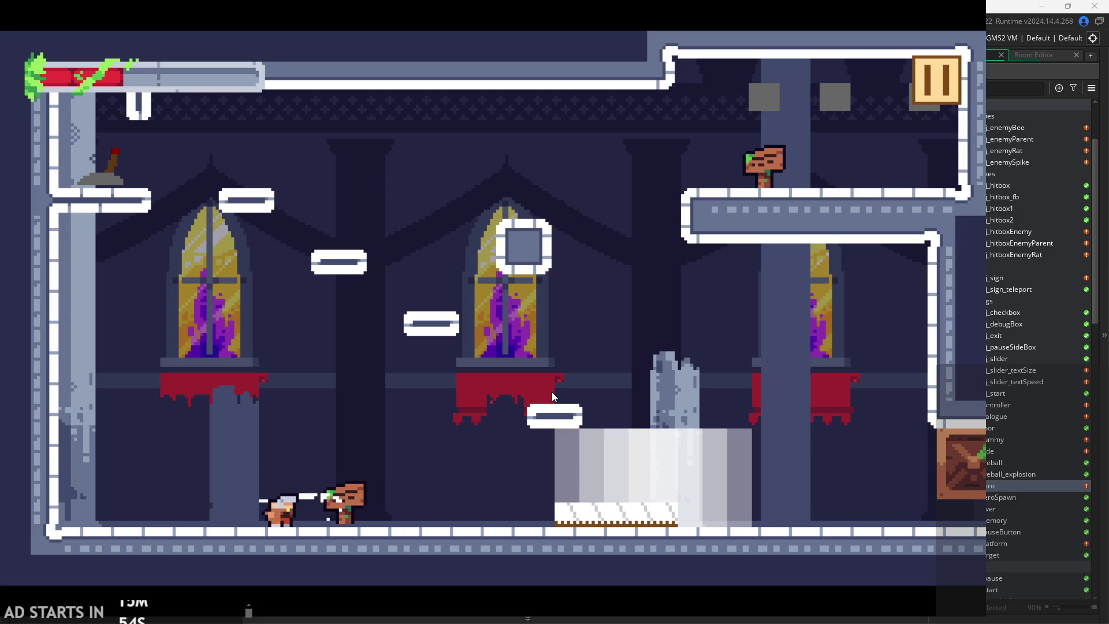
- Slash at the enemy, then jump up the platforms onto the upper ledge
key(Right)
key(x)
key(Left)
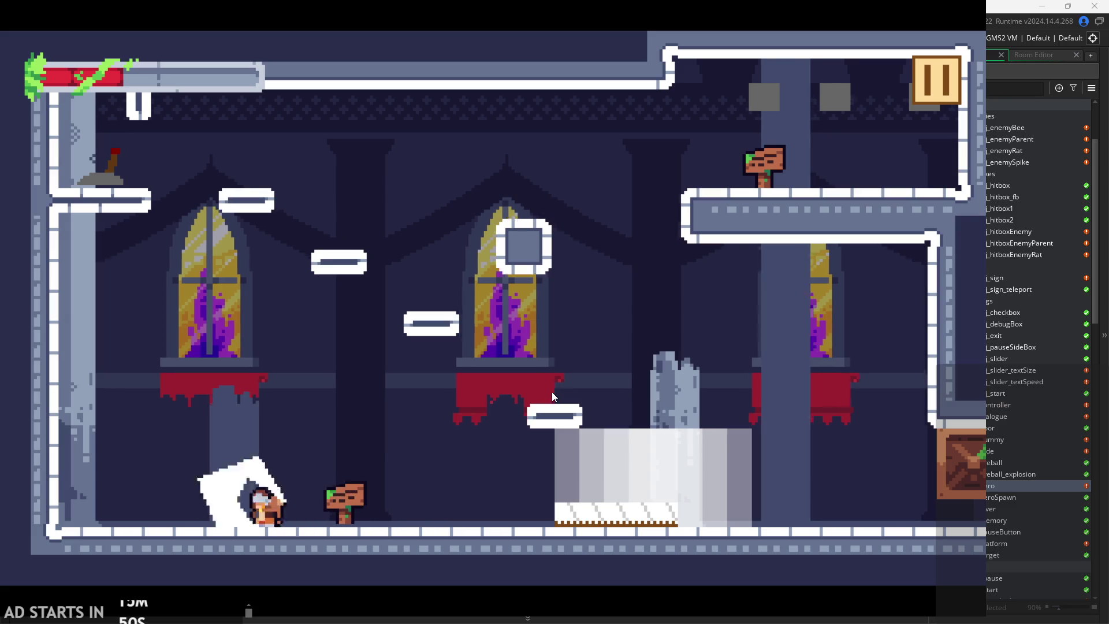
key(space)
key(Right)
key(Right)
key(Left)
key(space)
key(Right)
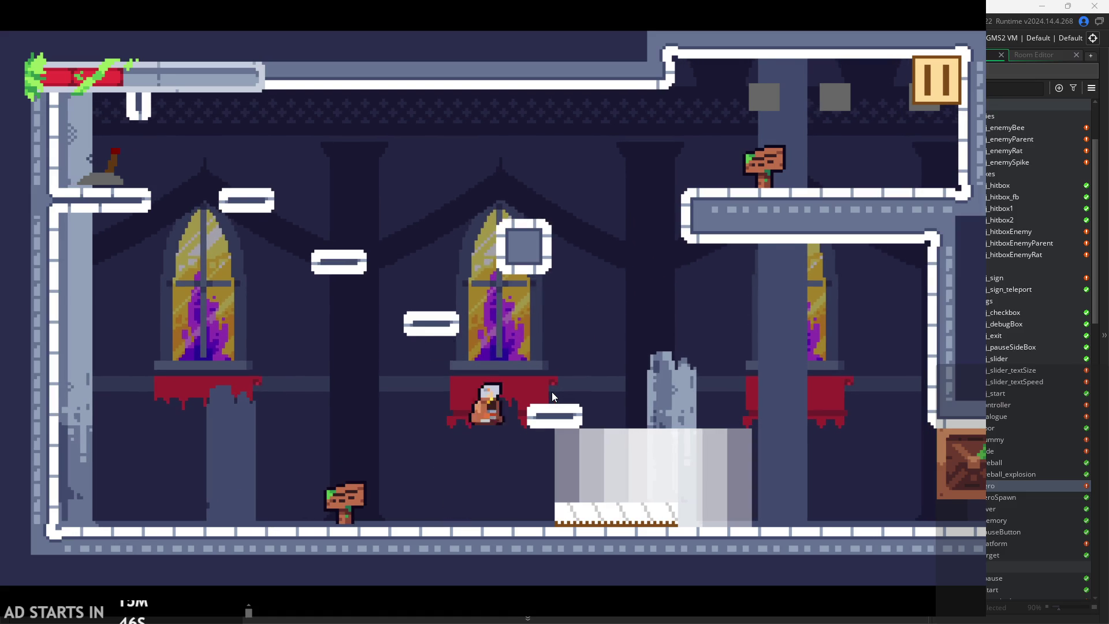
key(Left)
key(space)
key(Right)
key(Left)
key(Left)
key(Right)
key(space)
key(space)
key(Right)
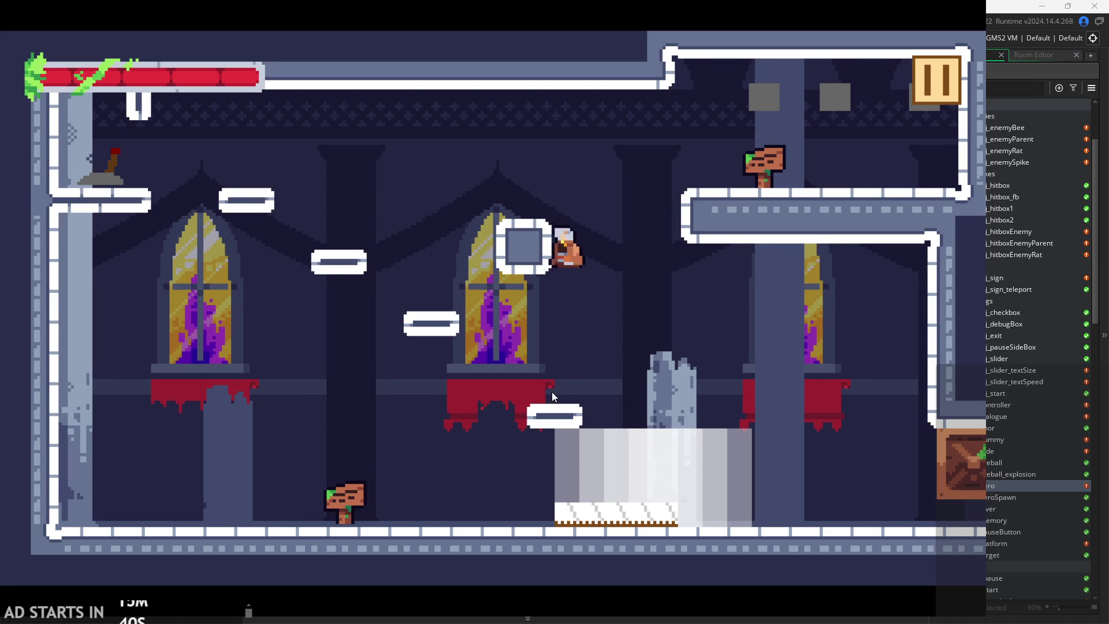
key(Left)
key(Left)
key(space)
key(Right)
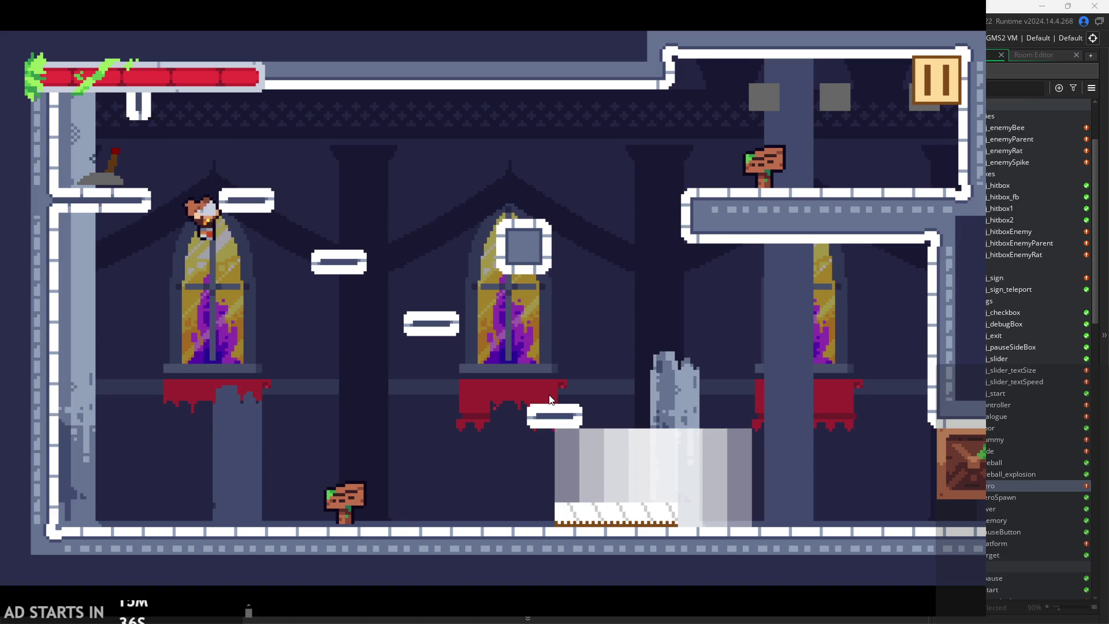
- Read the welcome sign's dialogue pages, close it, then pause and quit to the editor
key(Up)
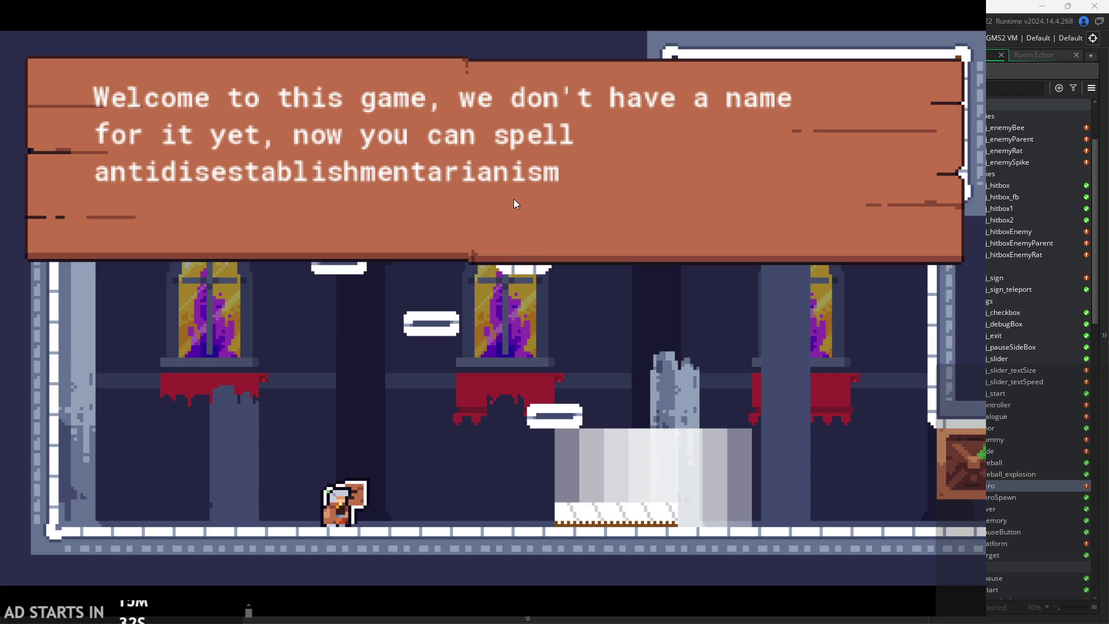
key(Up)
click(747, 183)
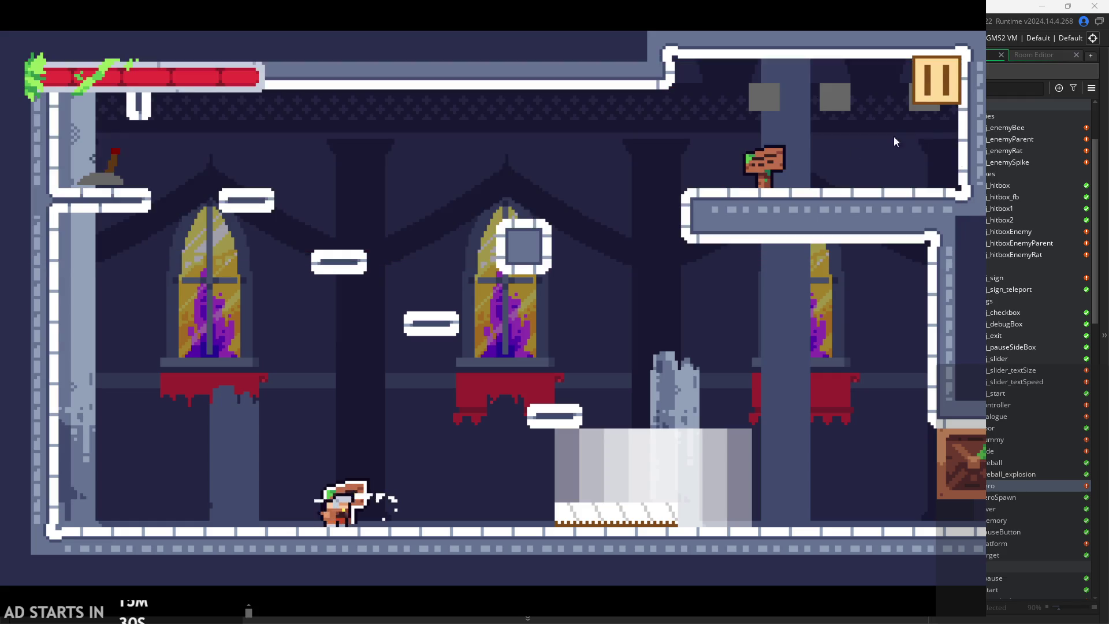
click(942, 75)
click(857, 535)
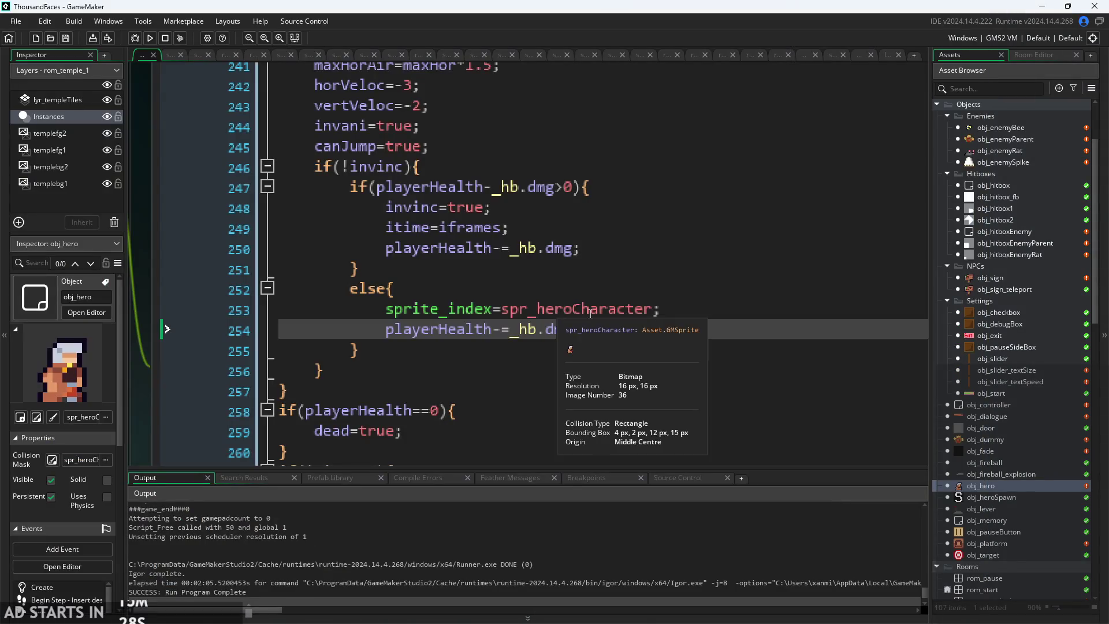
- Open obj_sign's Create event and delete 'now you can spell' from the box1 message
double_click(1029, 276)
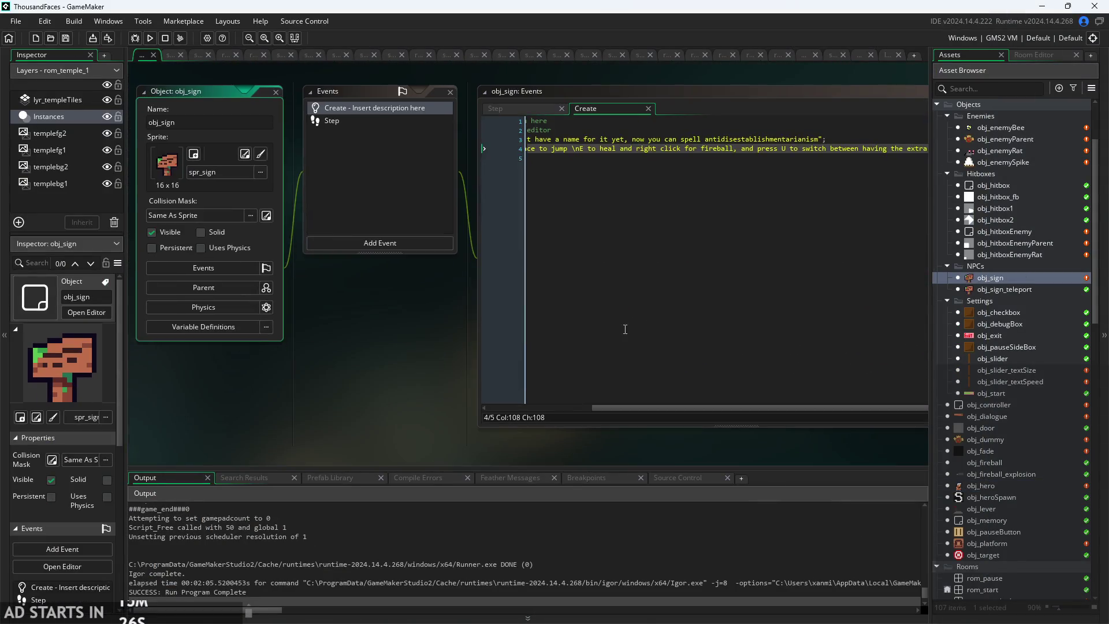
scroll(754, 172, up, 2)
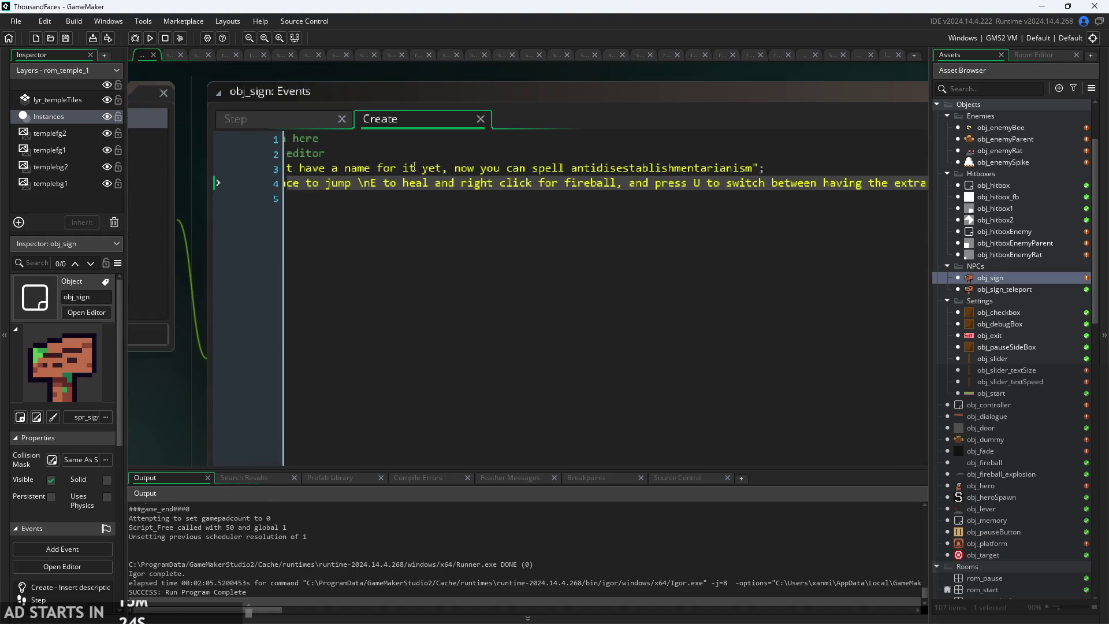
click(413, 167)
scroll(292, 268, down, 2)
drag(597, 424, 462, 428)
scroll(343, 321, up, 2)
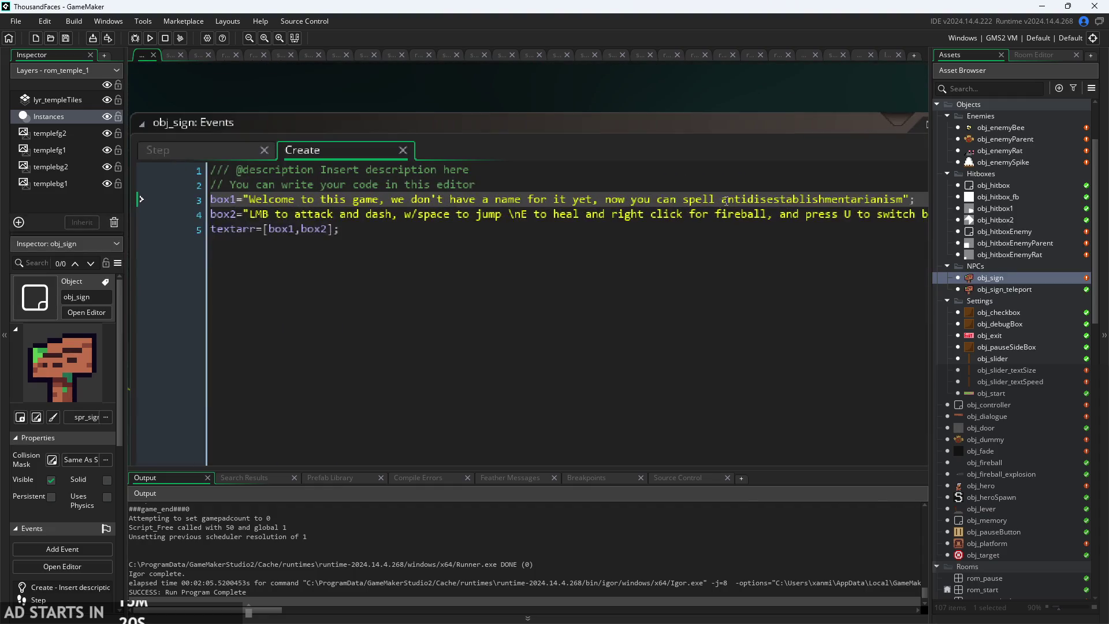
drag(718, 199, 600, 200)
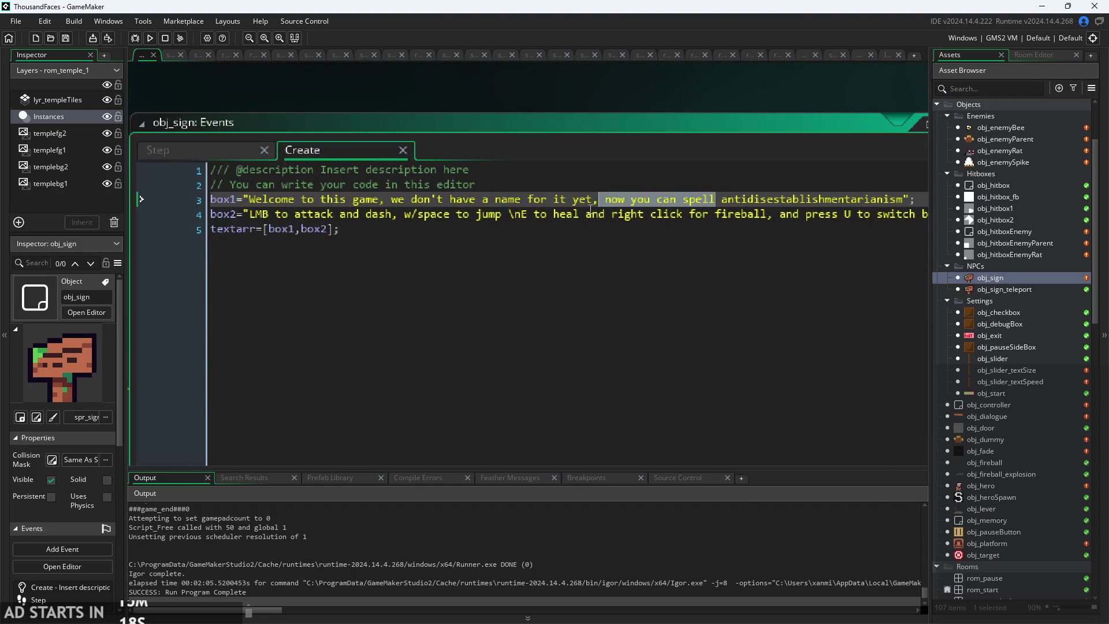
key(BackSpace)
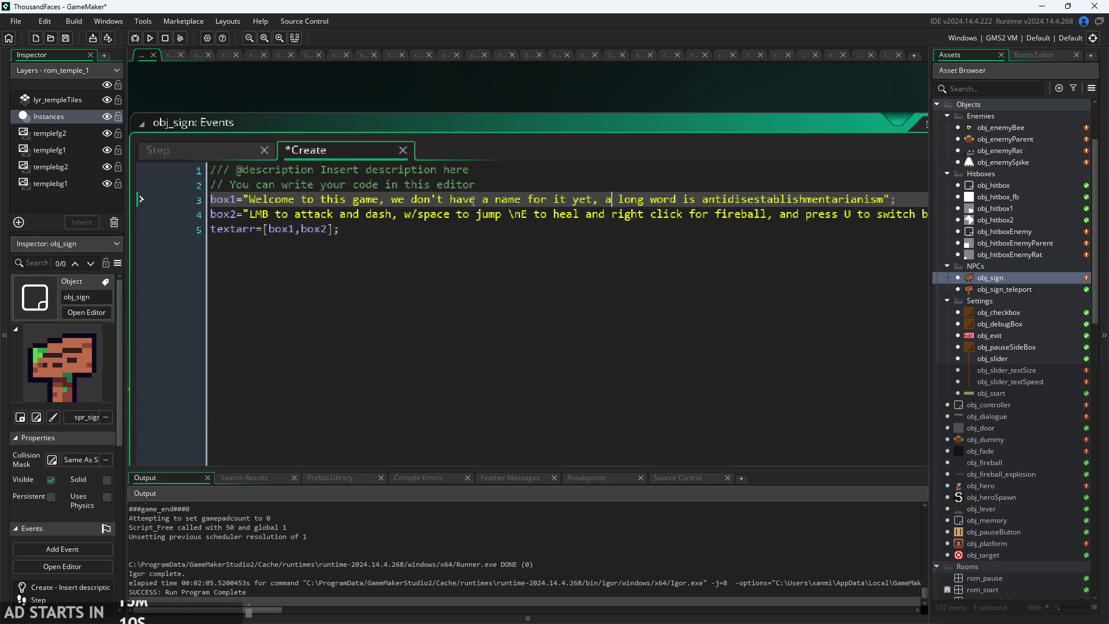
- Replace the no-name phrase with 'have a name for it yet, its called talisman'
drag(412, 203, 611, 209)
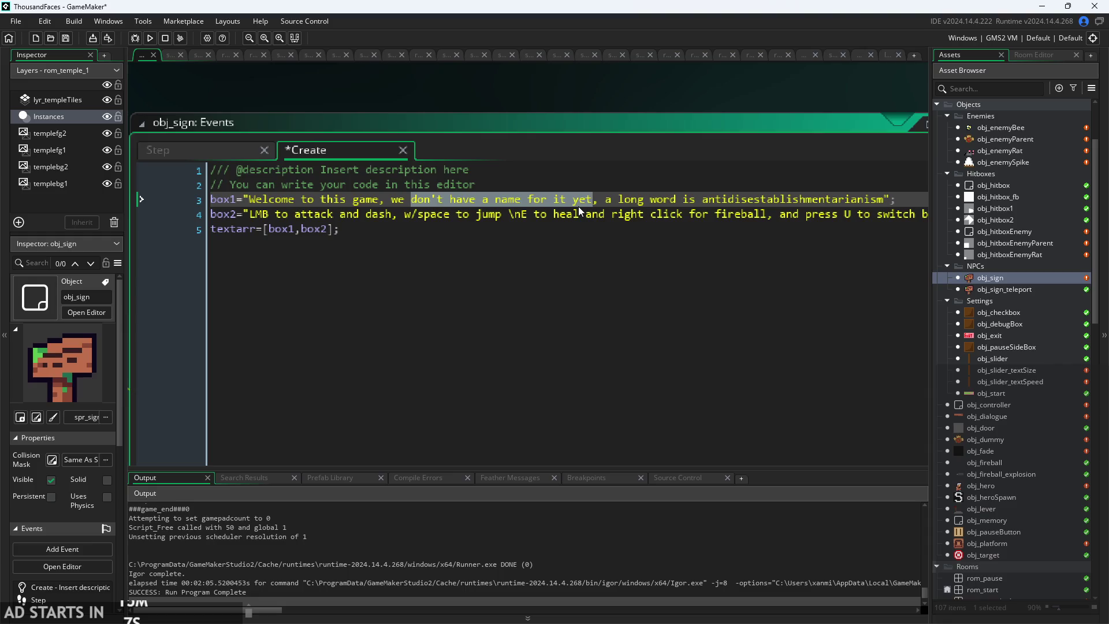
text(have a name for it yet, its called talisman)
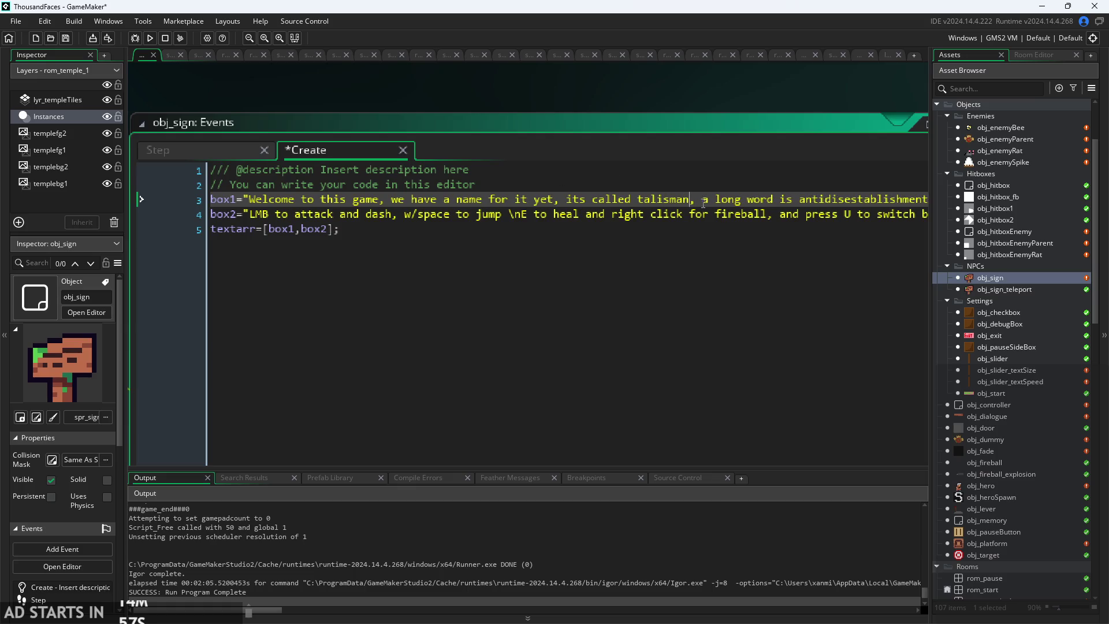
key(alt+Return)
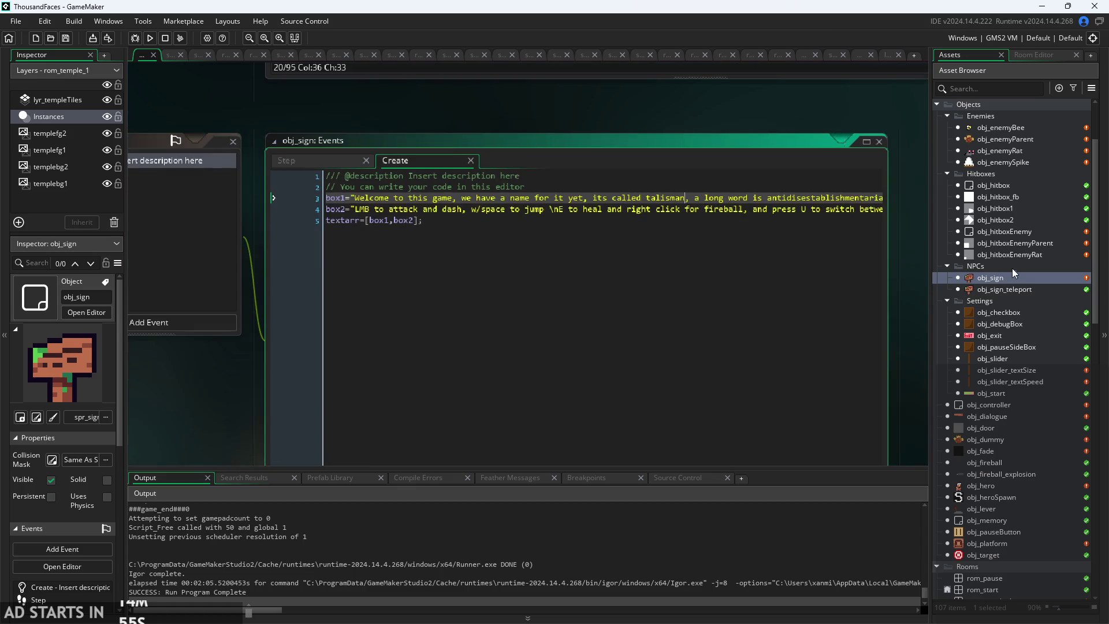
scroll(1011, 260, up, 2)
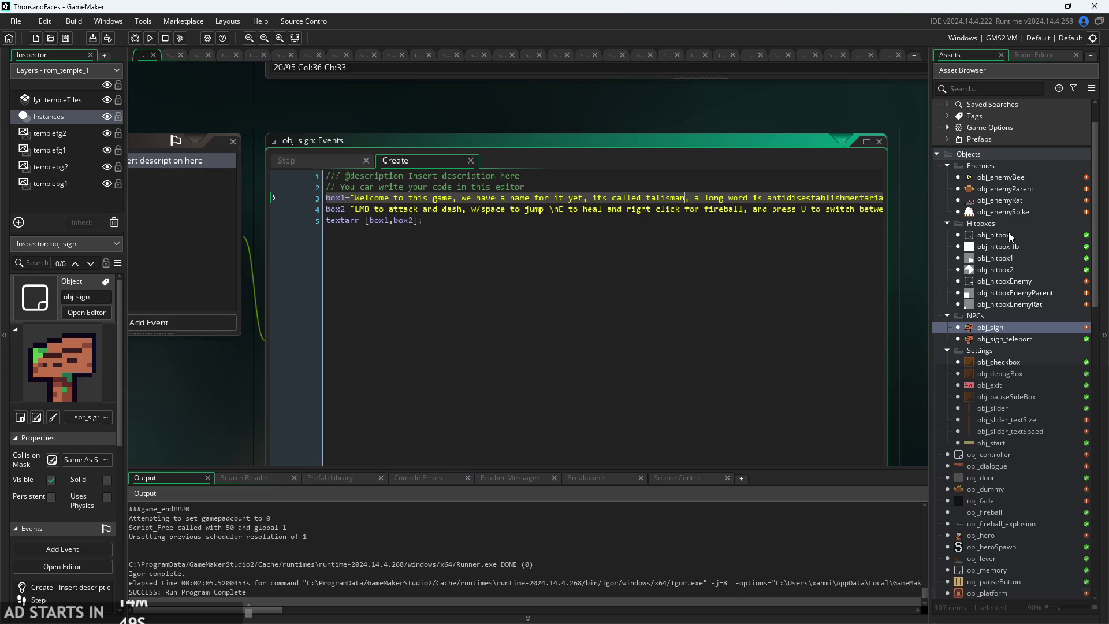
scroll(1008, 232, down, 4)
click(138, 42)
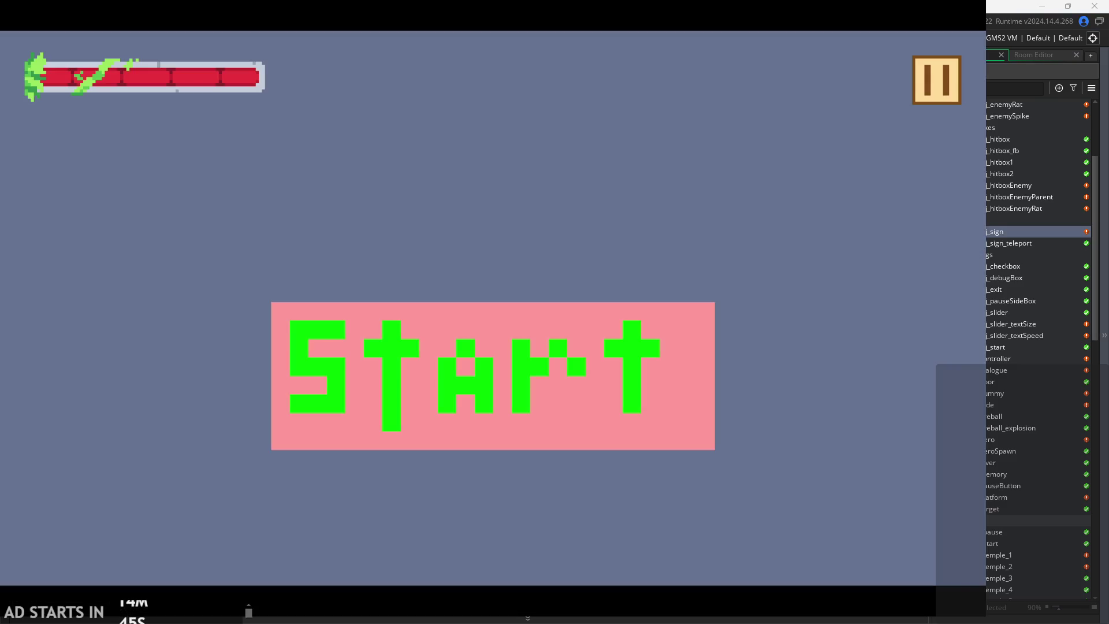
click(507, 408)
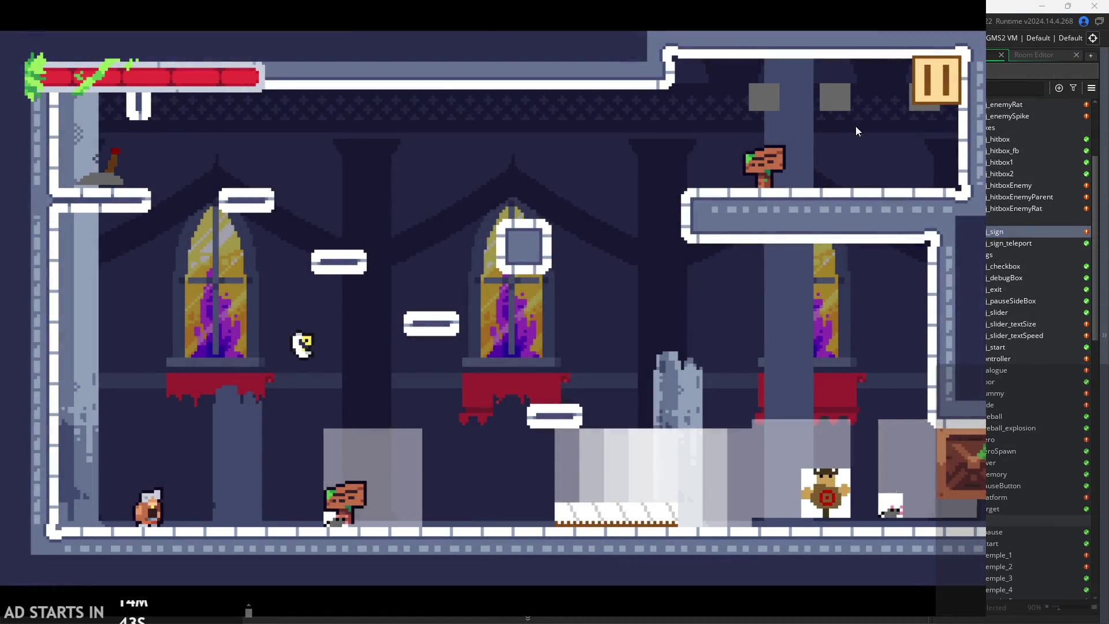
click(936, 84)
click(196, 179)
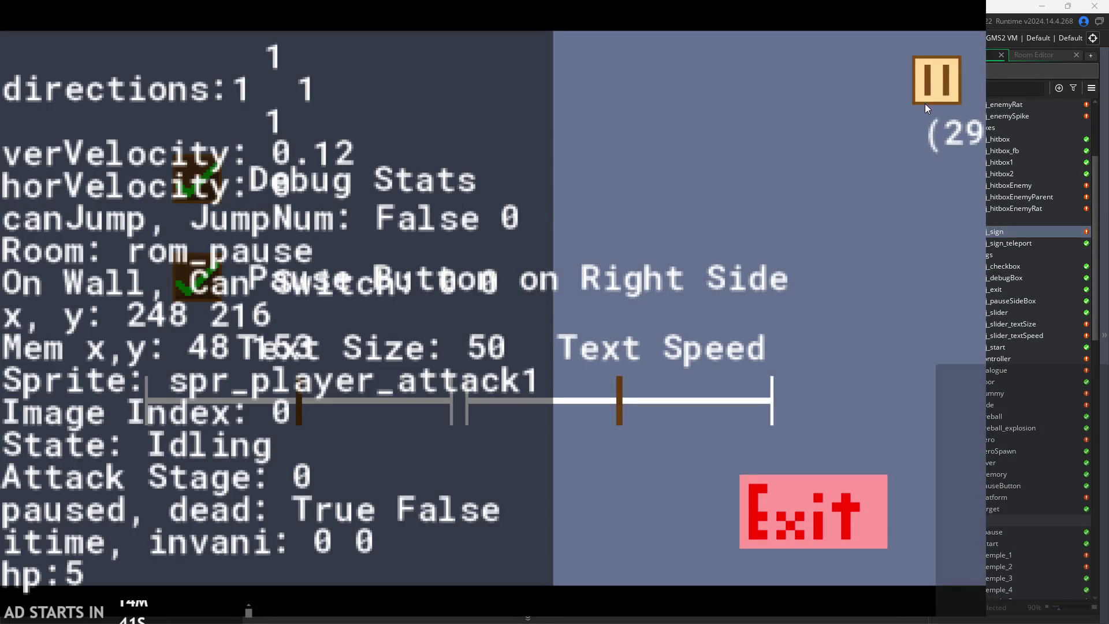
key(Escape)
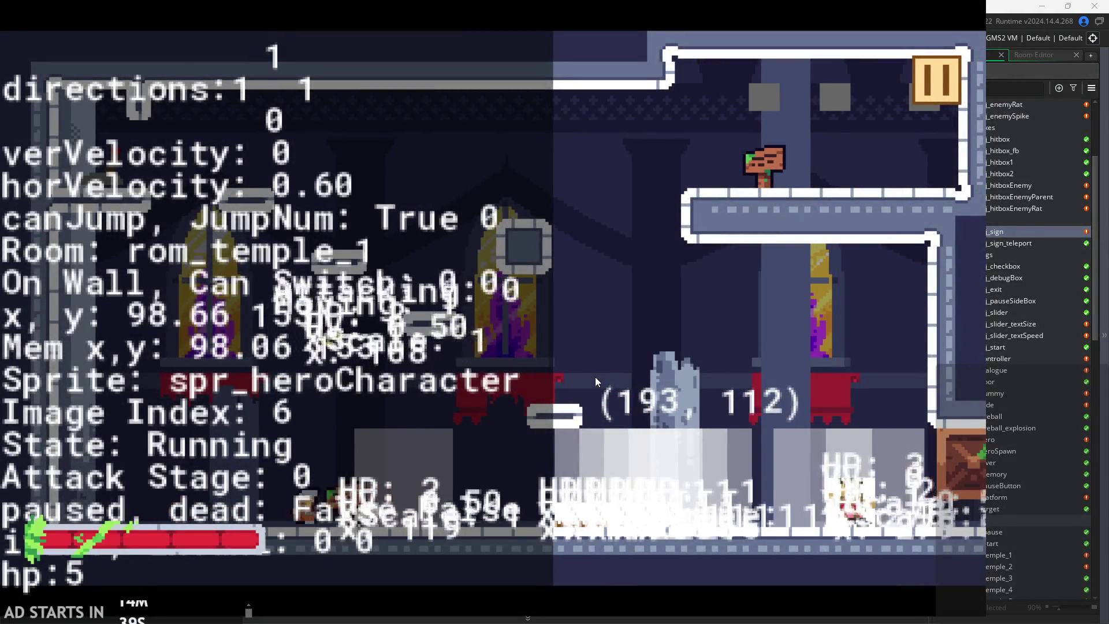
key(e)
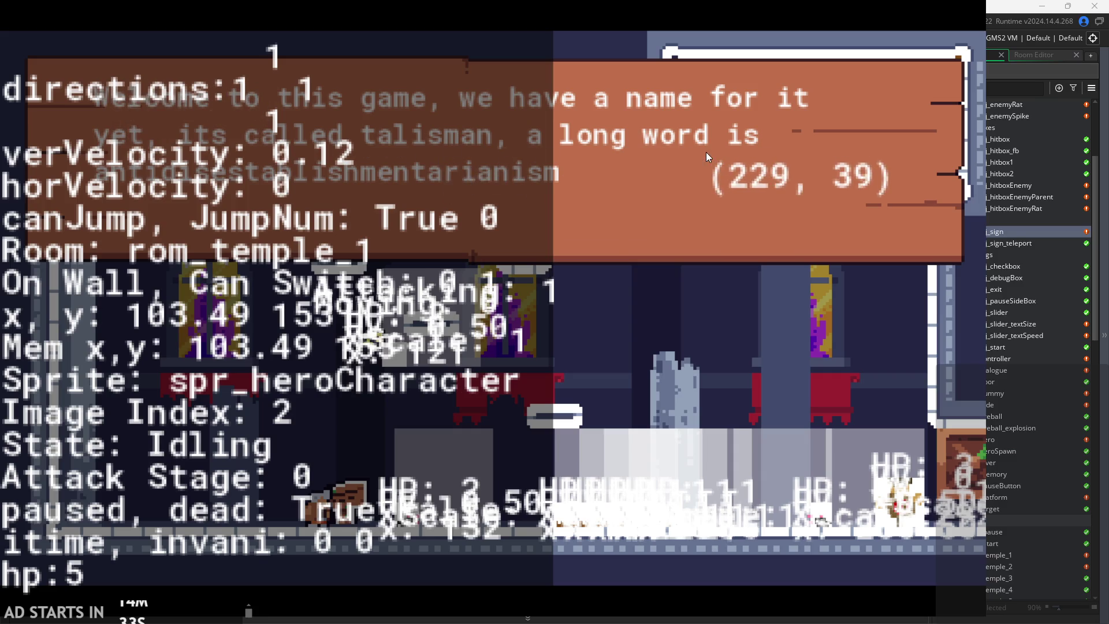
click(699, 227)
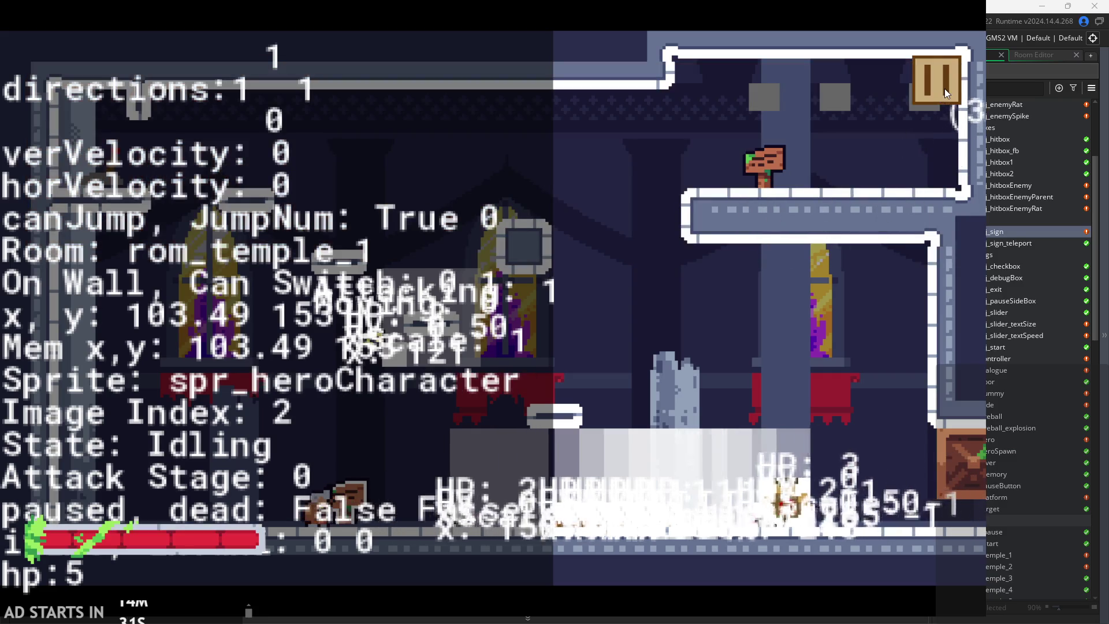
click(946, 92)
click(886, 484)
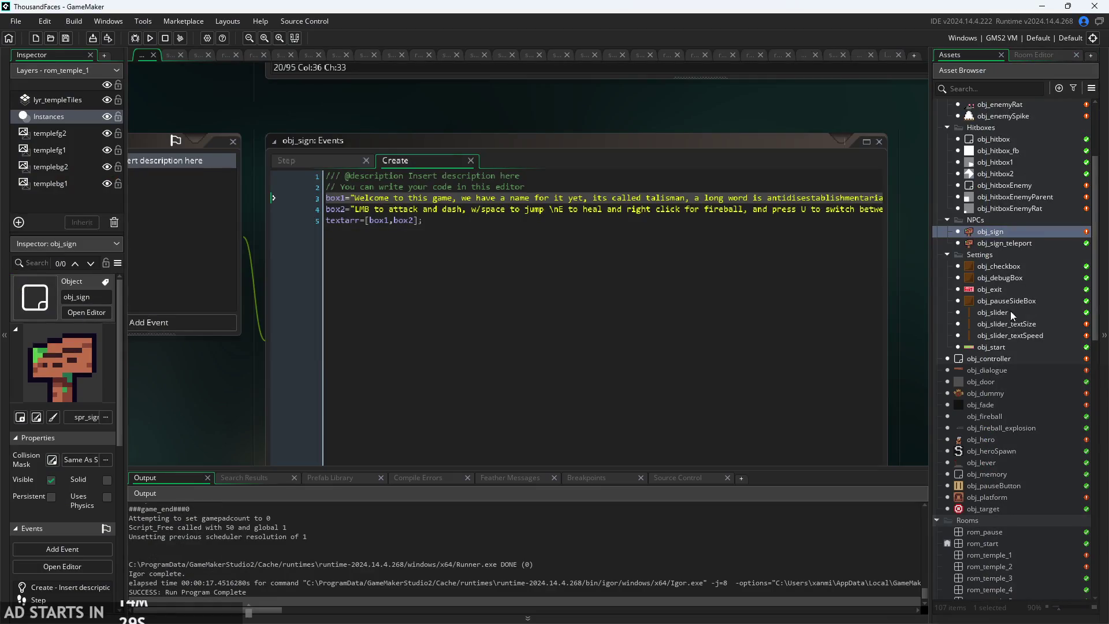
- Open obj_dialogue's Draw GUI code and select the *0.8 text scale factor on line 8
click(1004, 267)
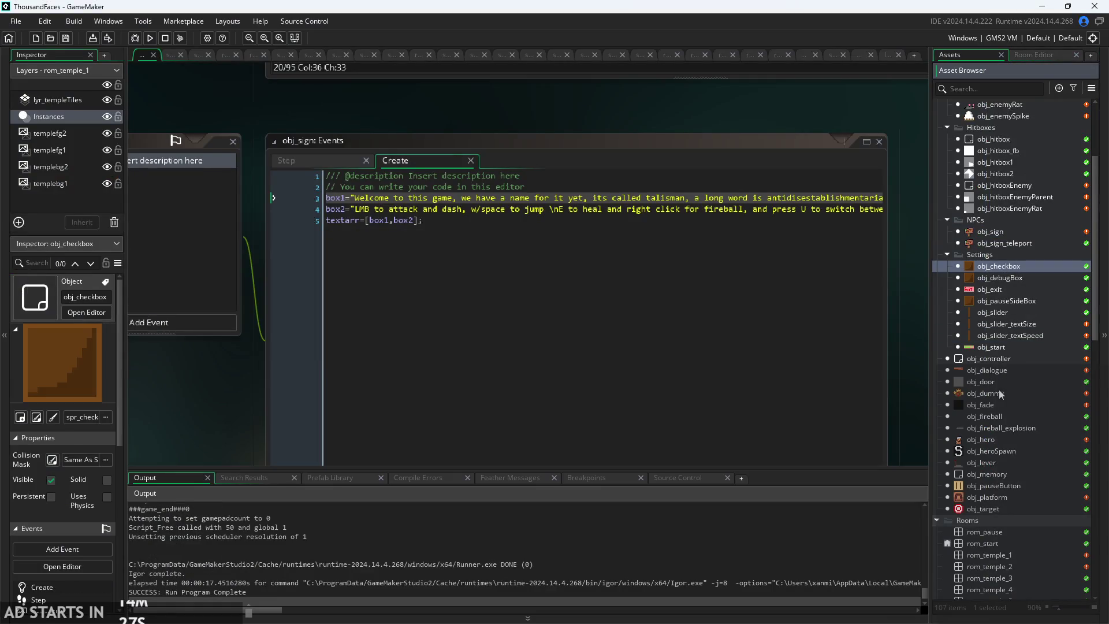
double_click(1004, 370)
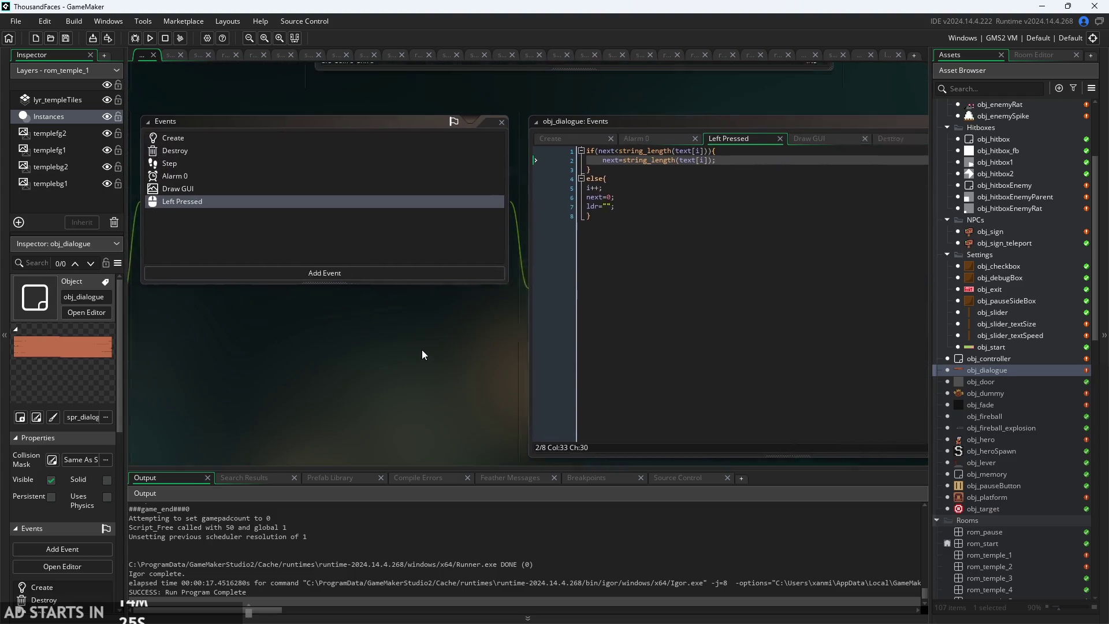
click(810, 136)
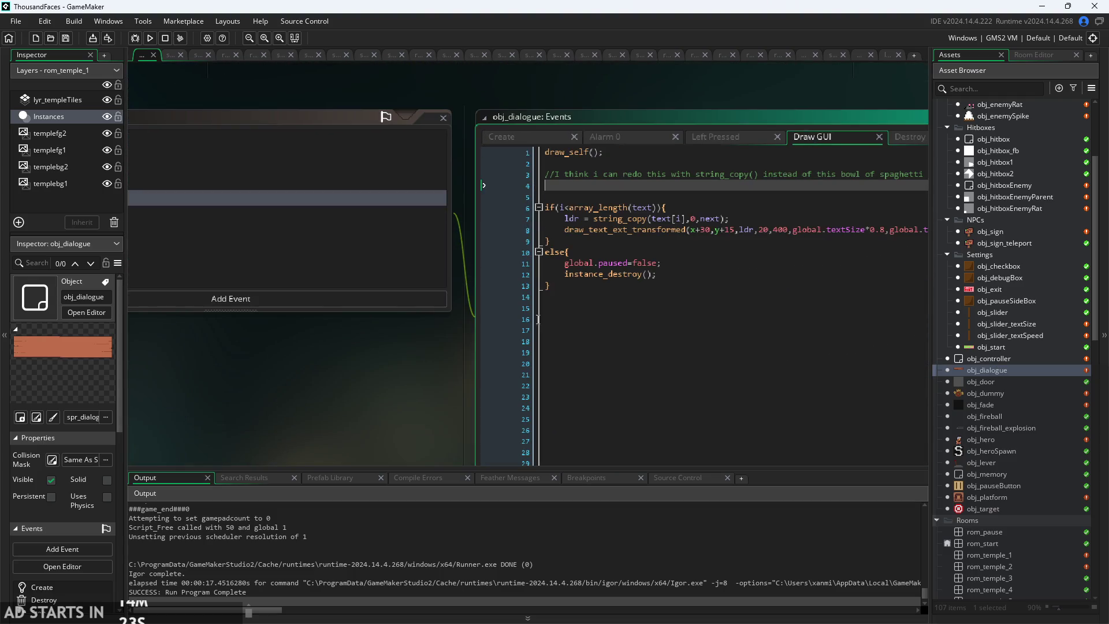
scroll(633, 247, up, 2)
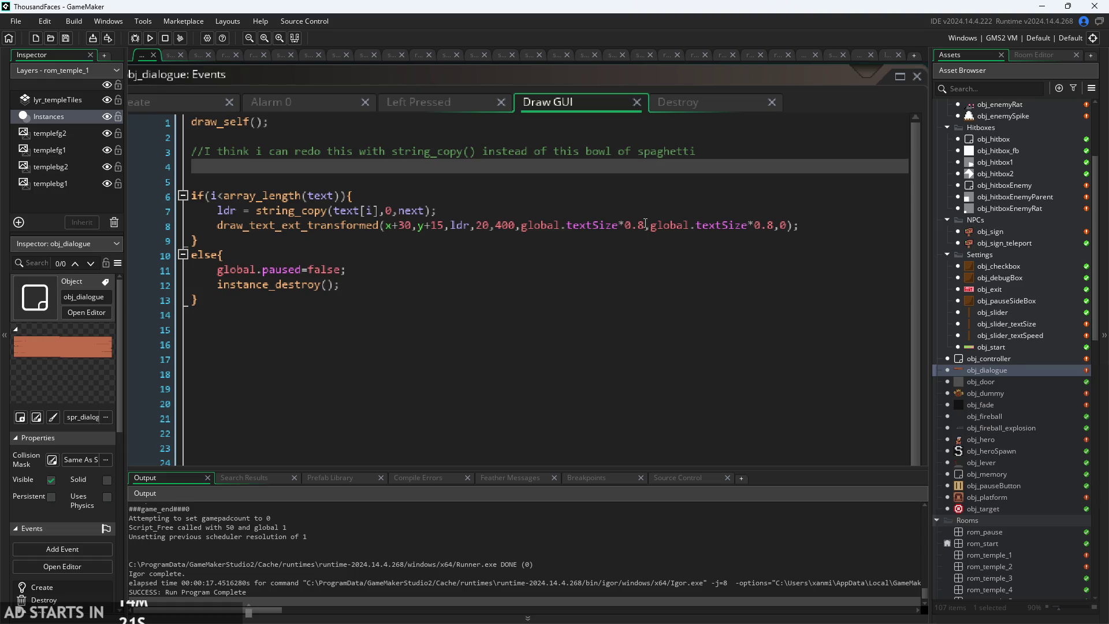
click(646, 224)
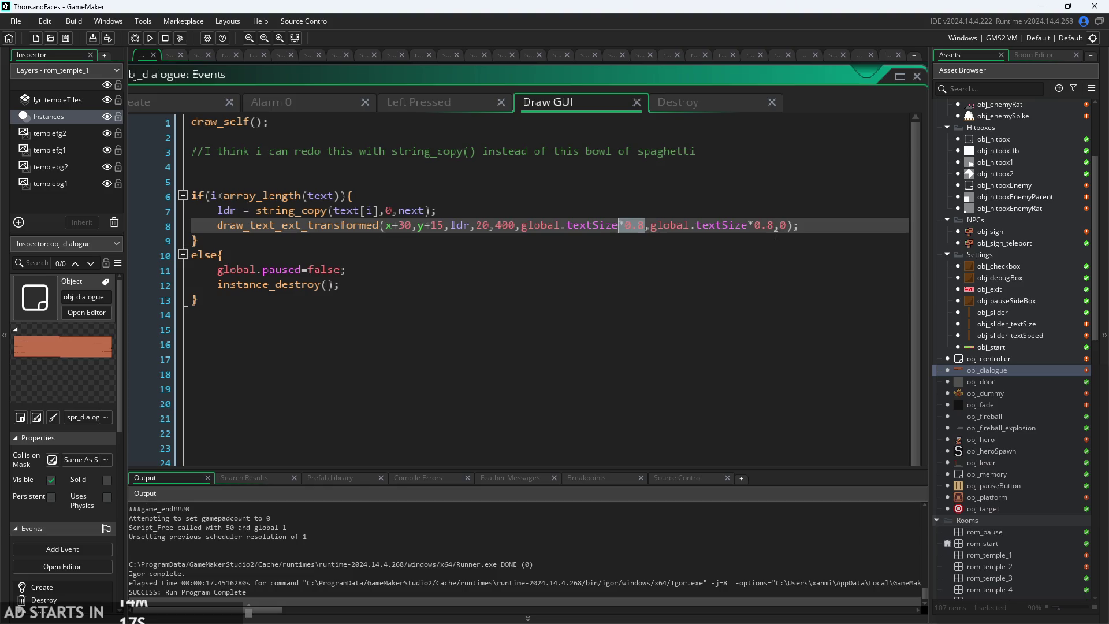
drag(718, 234, 725, 237)
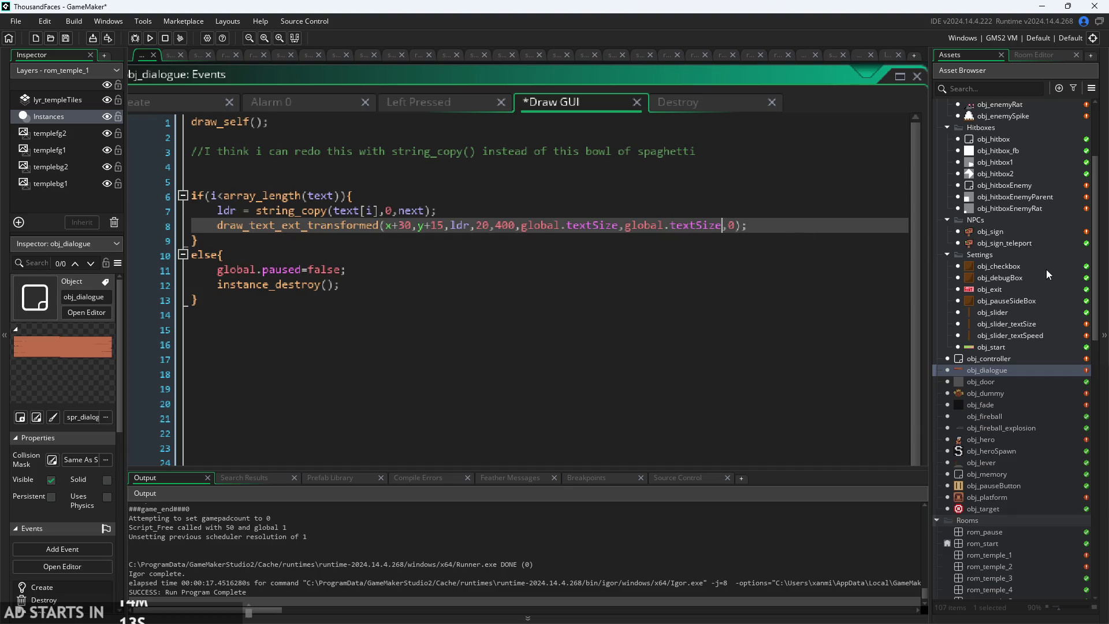
scroll(1012, 279, up, 3)
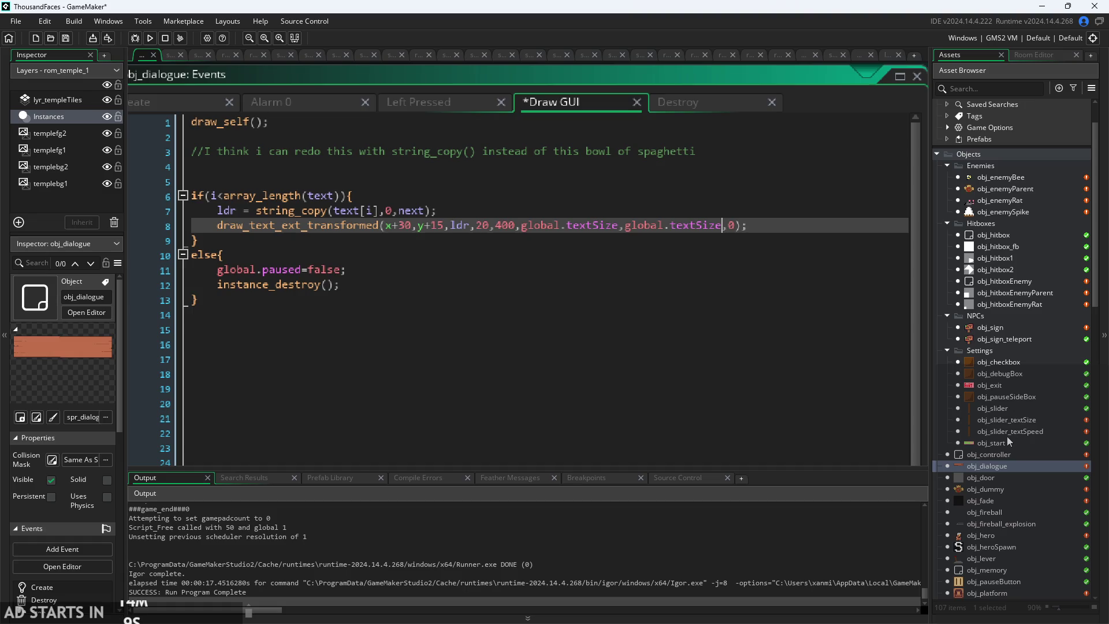
- Find obj_slider_textSize among the Settings objects and open its event code
click(1008, 342)
click(1015, 306)
key(Up)
key(Up)
key(Up)
click(1017, 397)
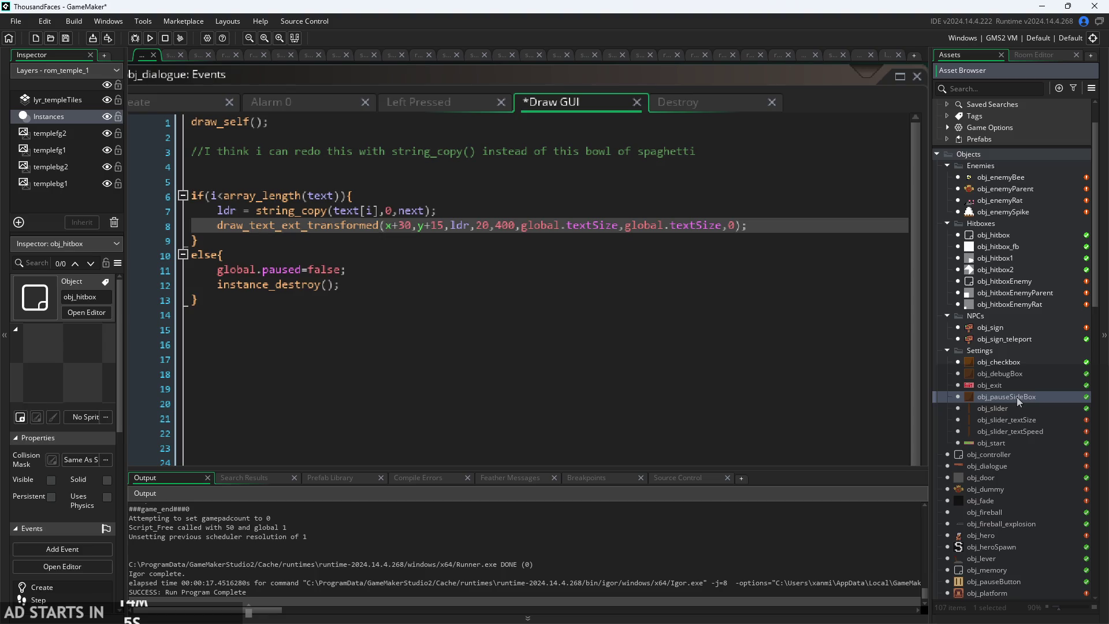
click(1023, 442)
click(1029, 421)
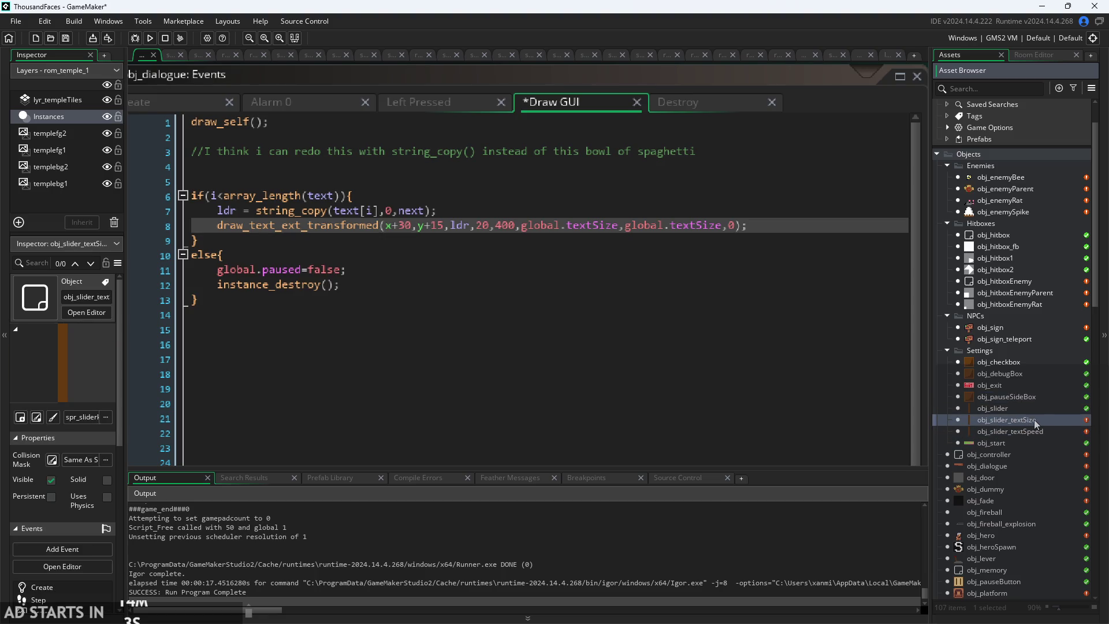
double_click(1034, 420)
- Multiply textSize by 0.8 in the slider's Step and obj_controller's Create, then start the game
click(596, 174)
text(*0.8;)
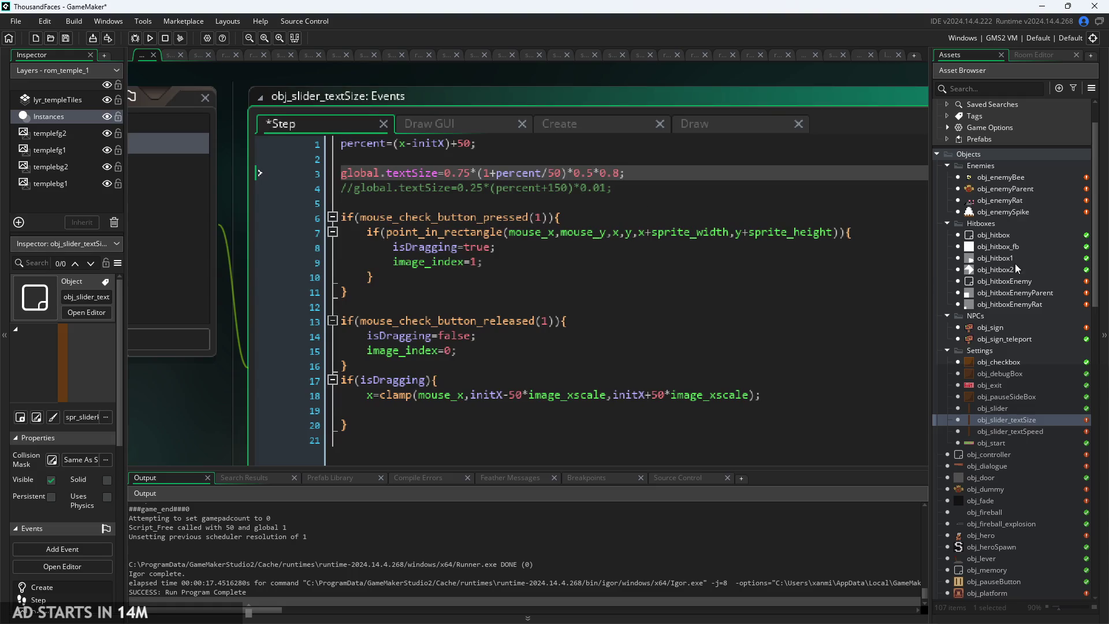
double_click(1000, 452)
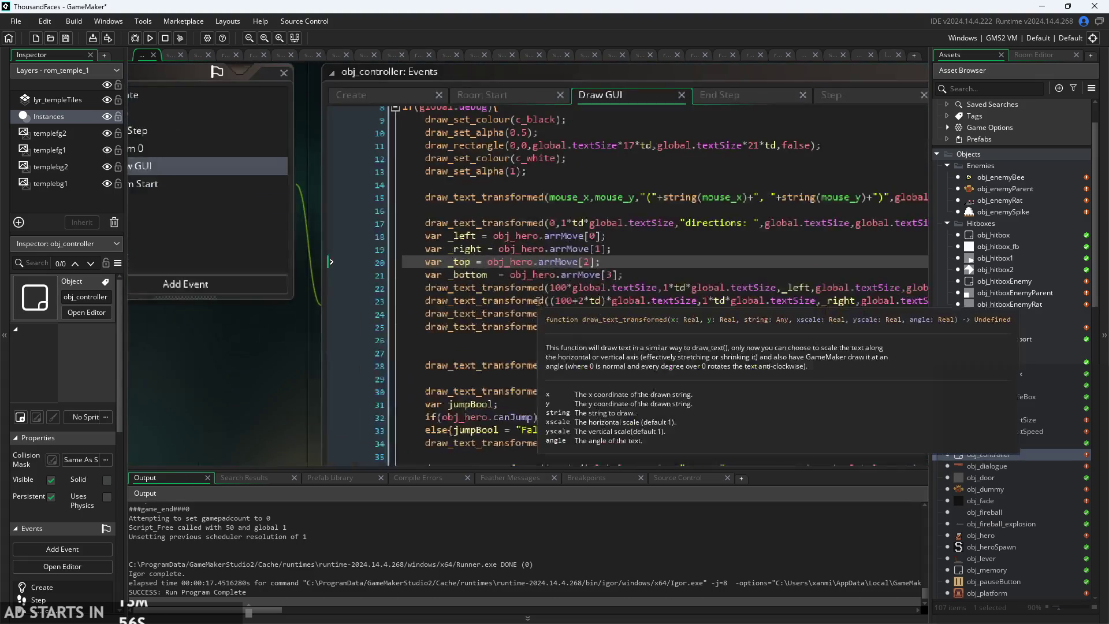
click(355, 98)
click(500, 204)
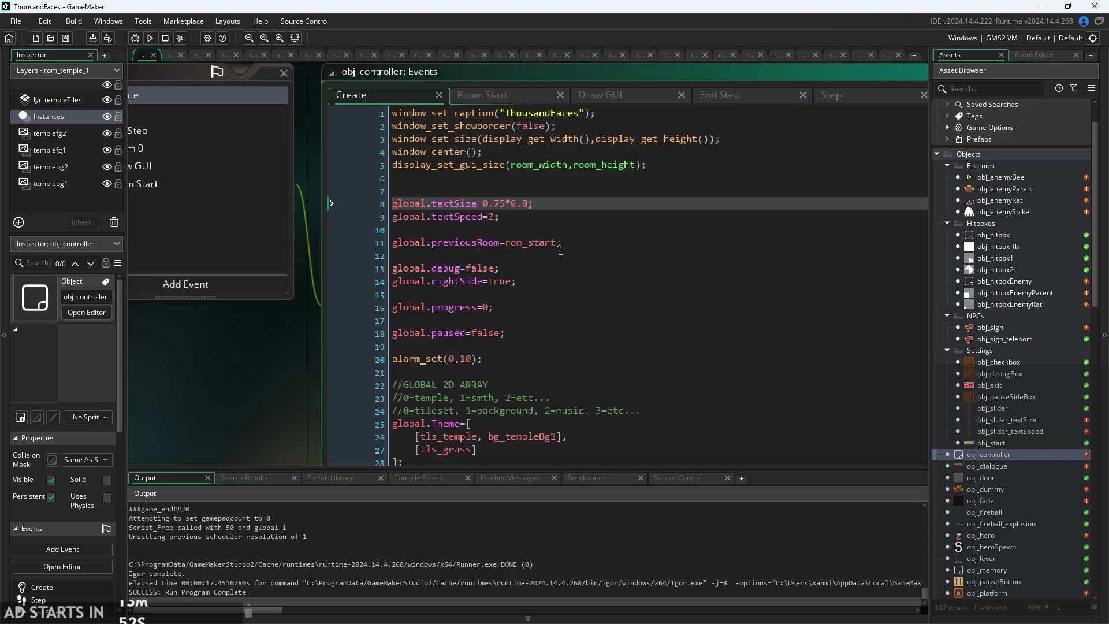
click(149, 37)
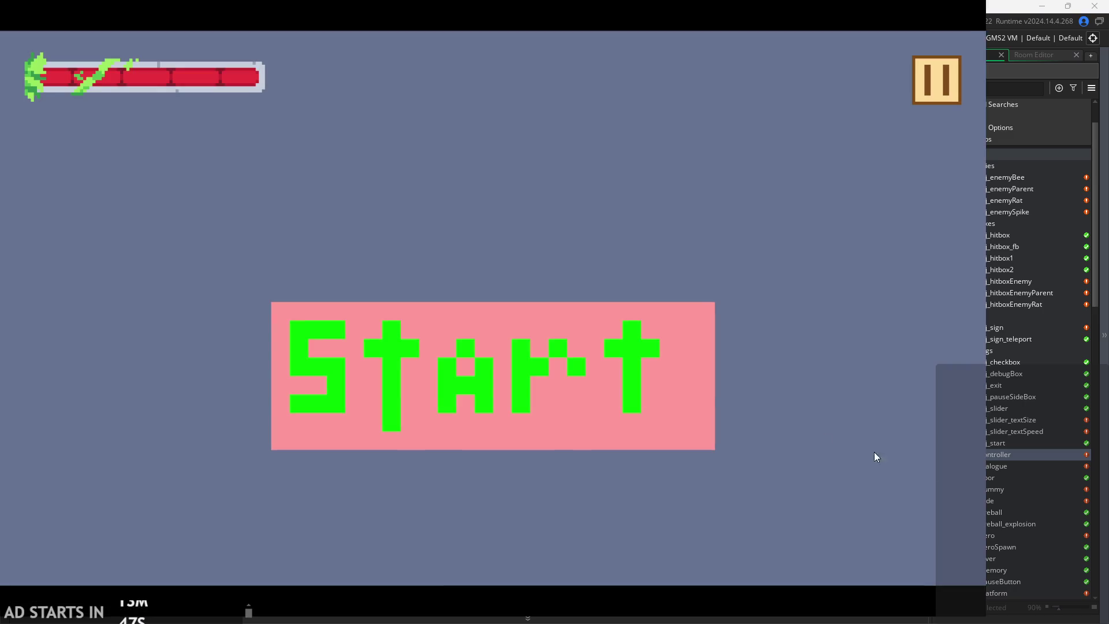
click(617, 399)
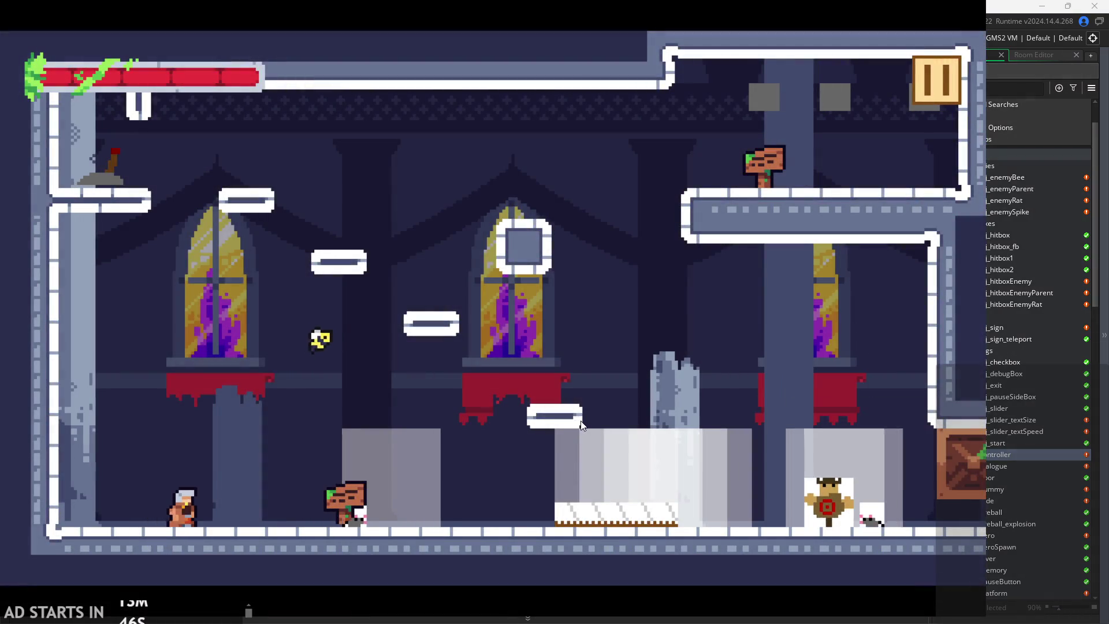
- Turn on Debug Stats in the pause menu and drag the Text Size slider to test scaling
key(space)
key(Right)
click(947, 101)
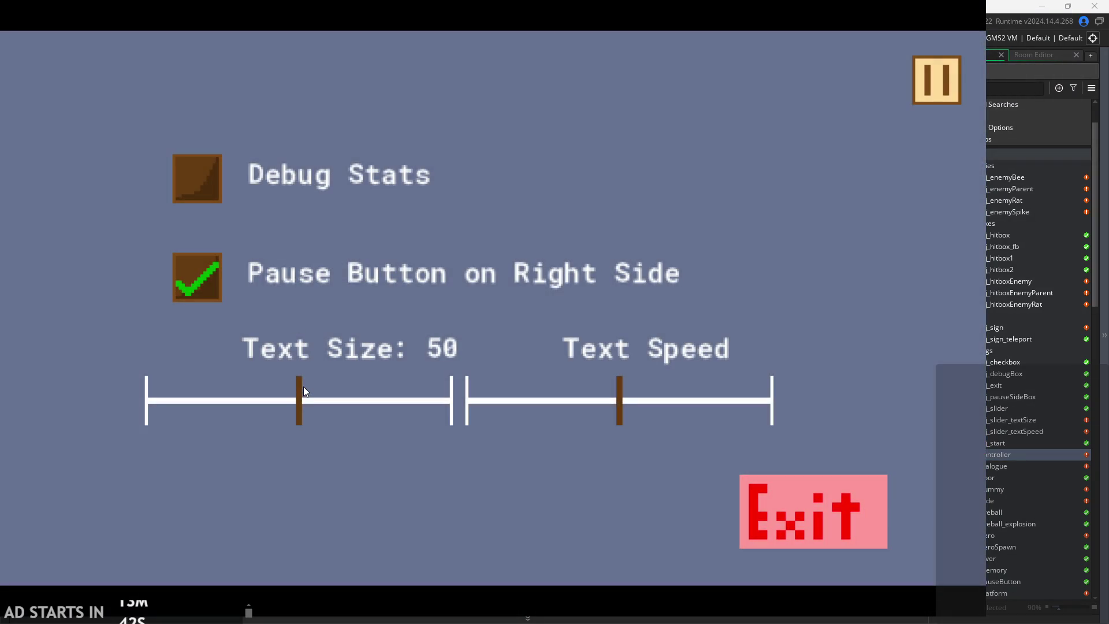
click(201, 174)
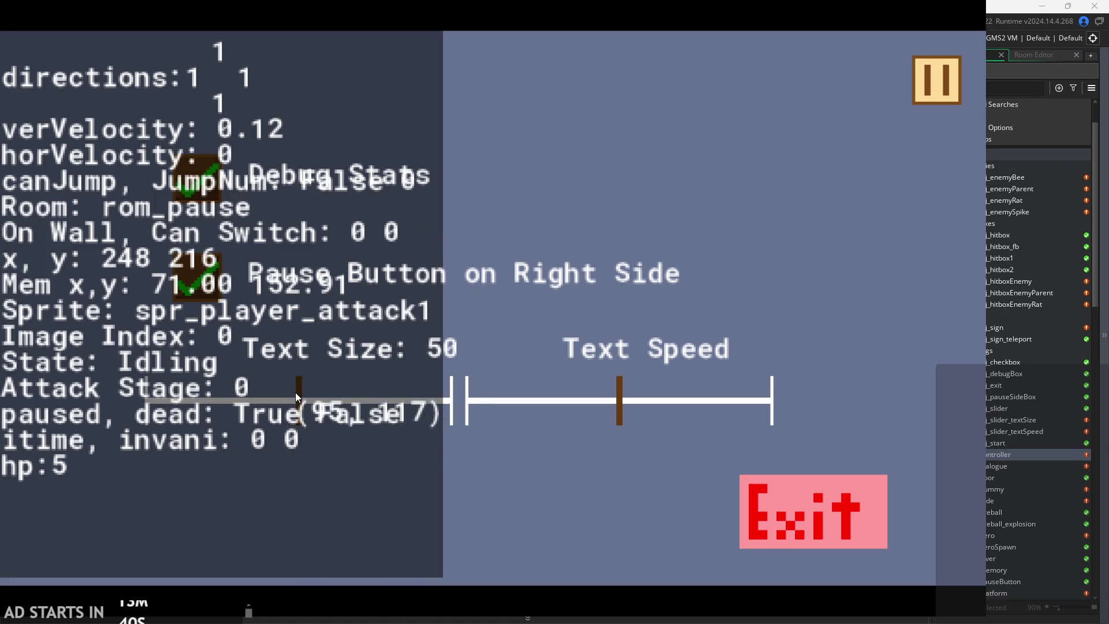
mouse_move(297, 397)
mouse_down()
mouse_move(112, 411)
mouse_move(168, 398)
mouse_move(609, 387)
mouse_up()
mouse_move(543, 405)
mouse_down()
mouse_move(93, 428)
mouse_move(254, 420)
mouse_move(362, 433)
mouse_move(85, 452)
mouse_up()
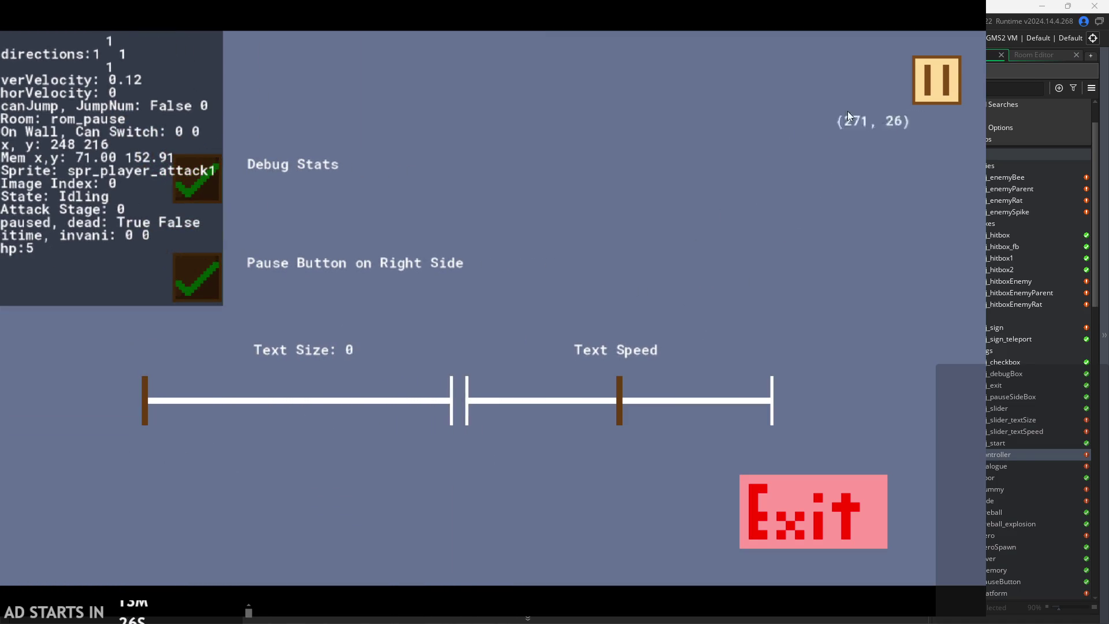
click(924, 87)
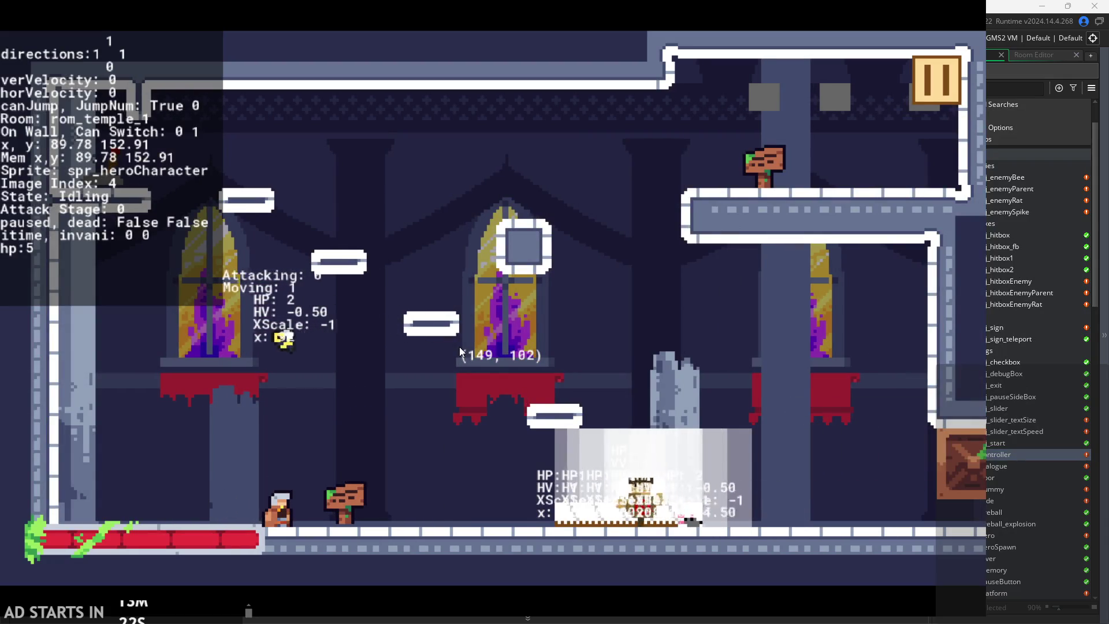
- Climb the platforms to the sign, read its dialogue, then close it
key(Left)
key(space)
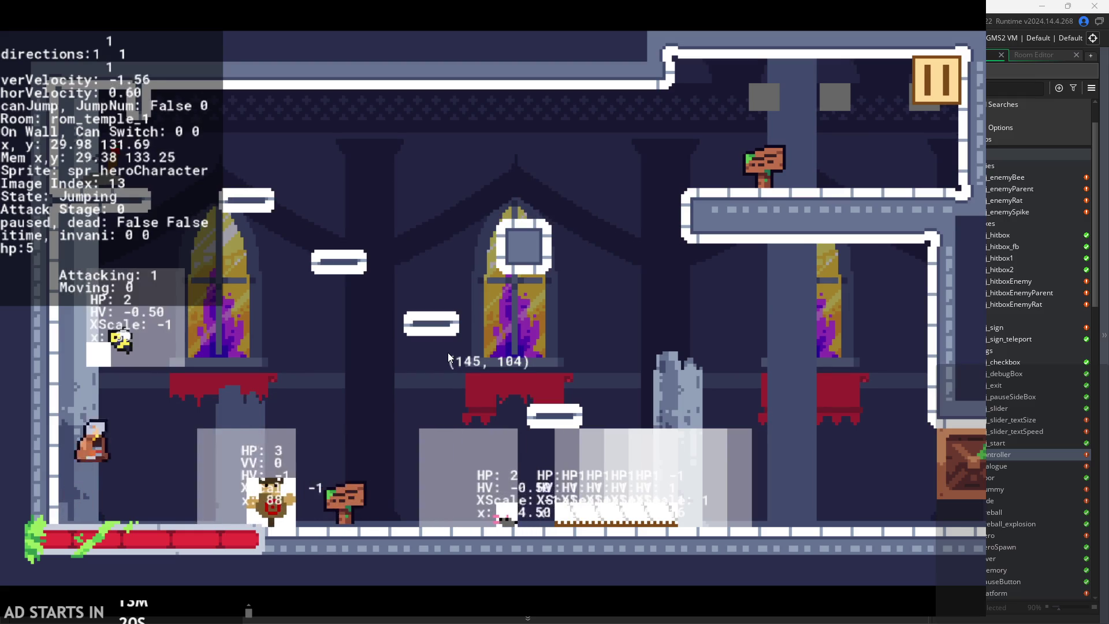
key(Right)
key(space)
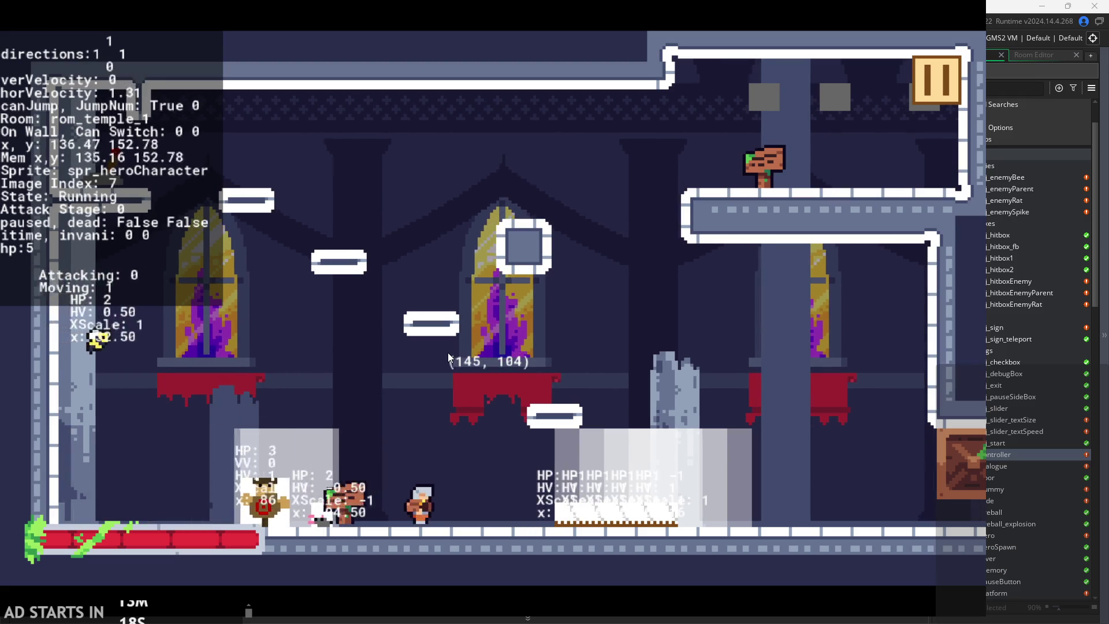
key(space)
key(Left)
key(space)
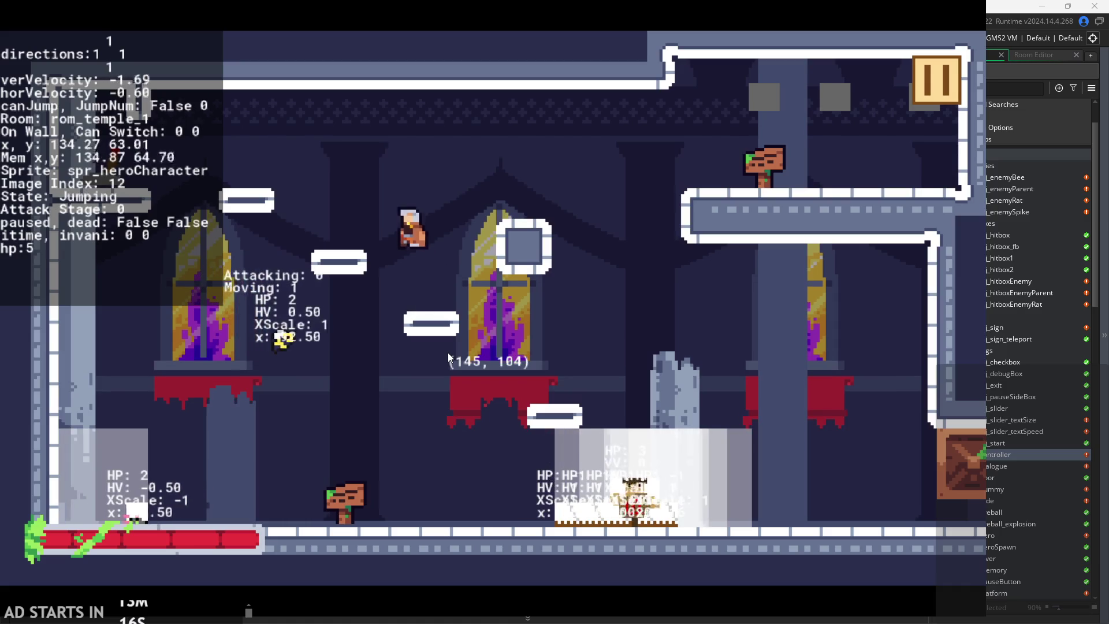
key(space)
key(Right)
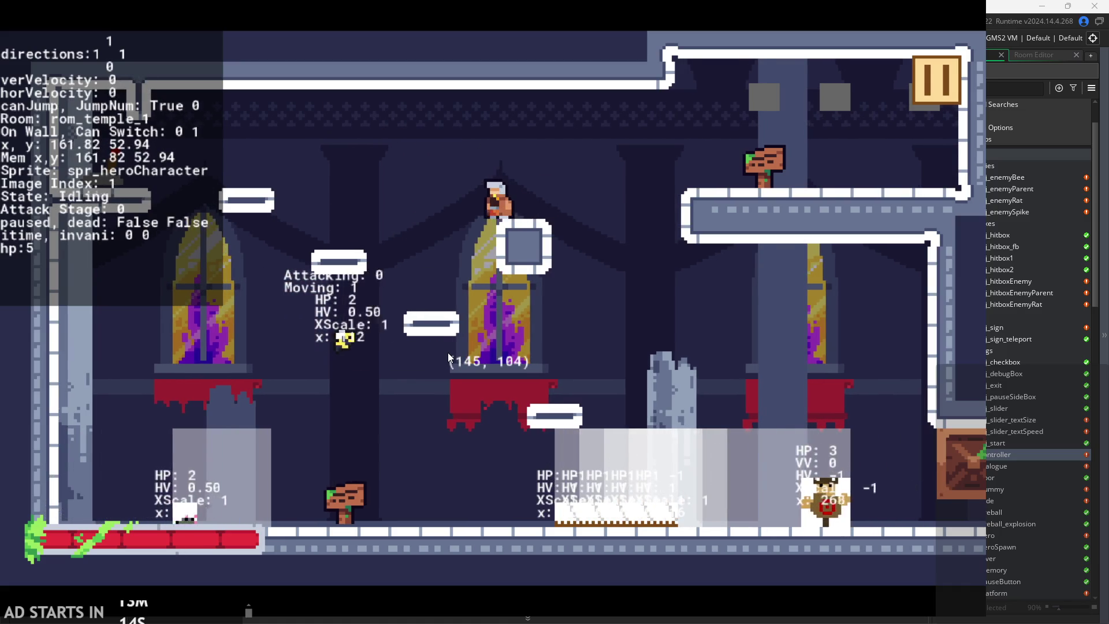
key(Left)
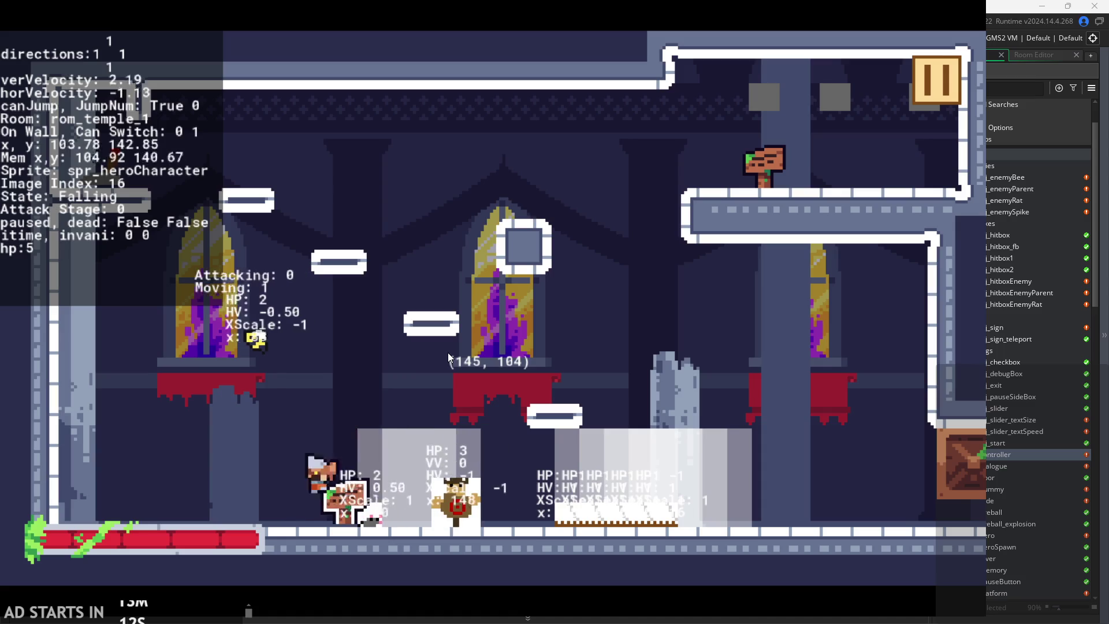
key(Up)
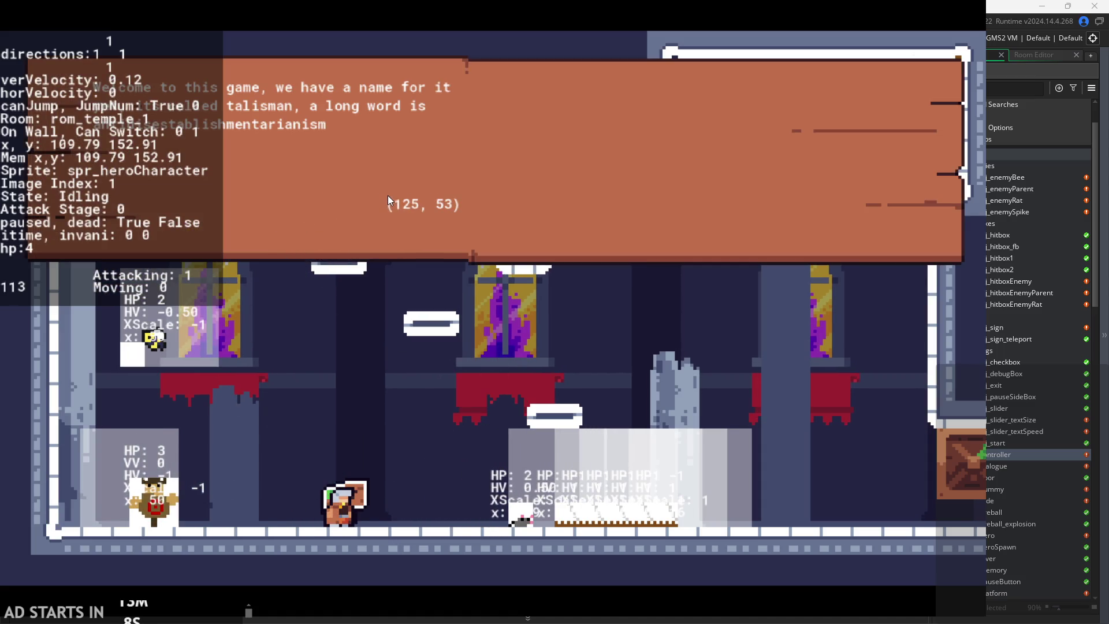
click(379, 235)
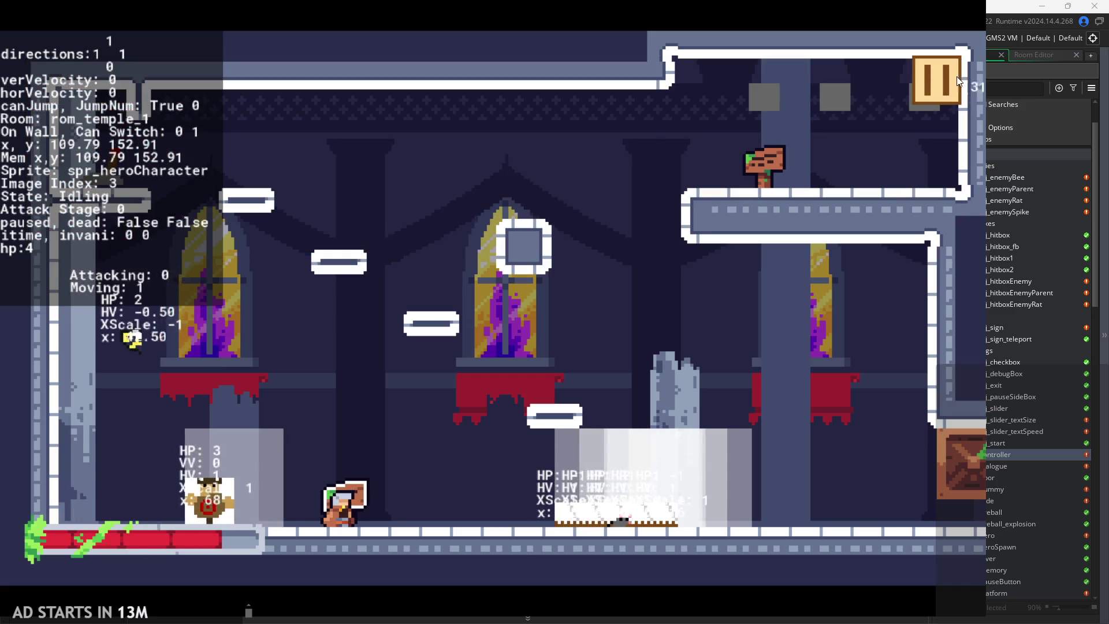
- Turn Debug Stats off and walk back to the sign to open its welcome dialogue
click(953, 78)
click(210, 192)
click(944, 96)
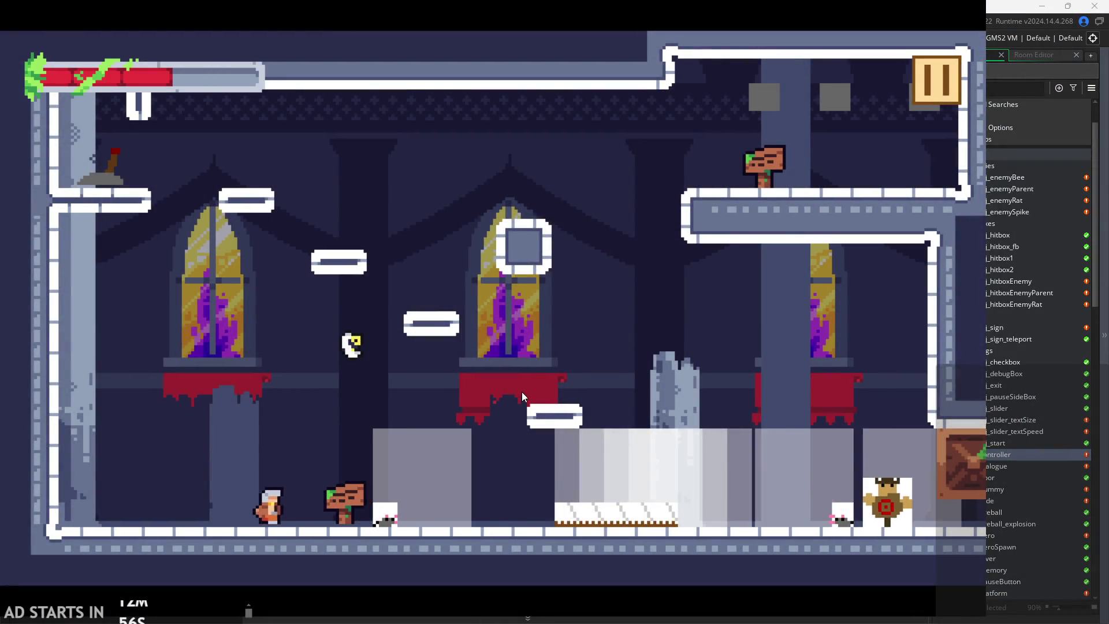
key(Right)
key(Up)
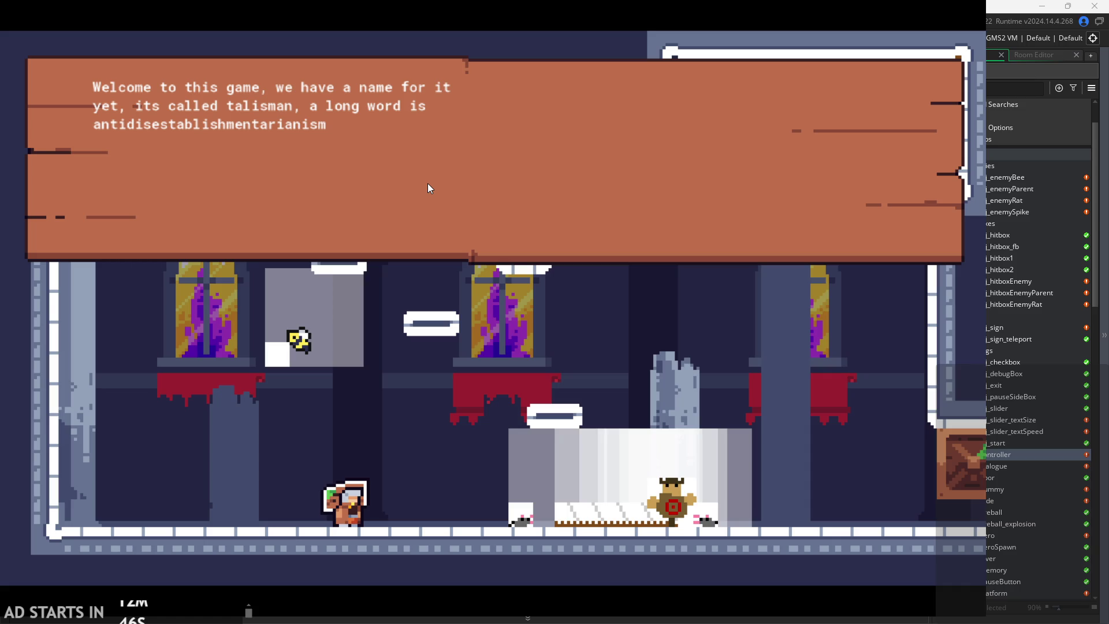
- Advance the sign dialogue to the controls message, then close it
click(427, 188)
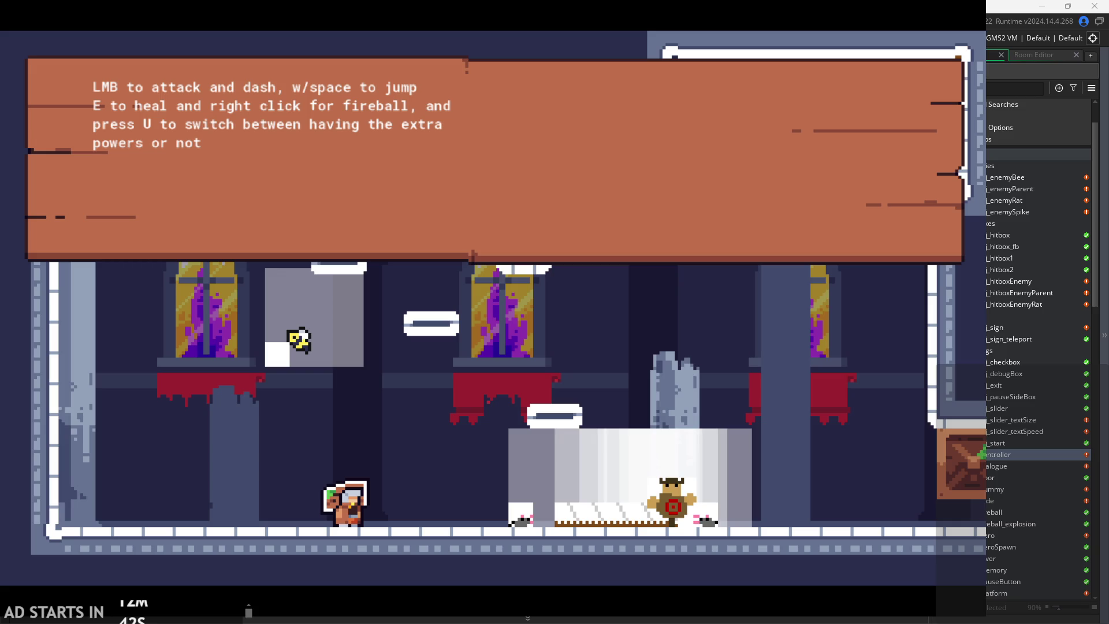
click(671, 211)
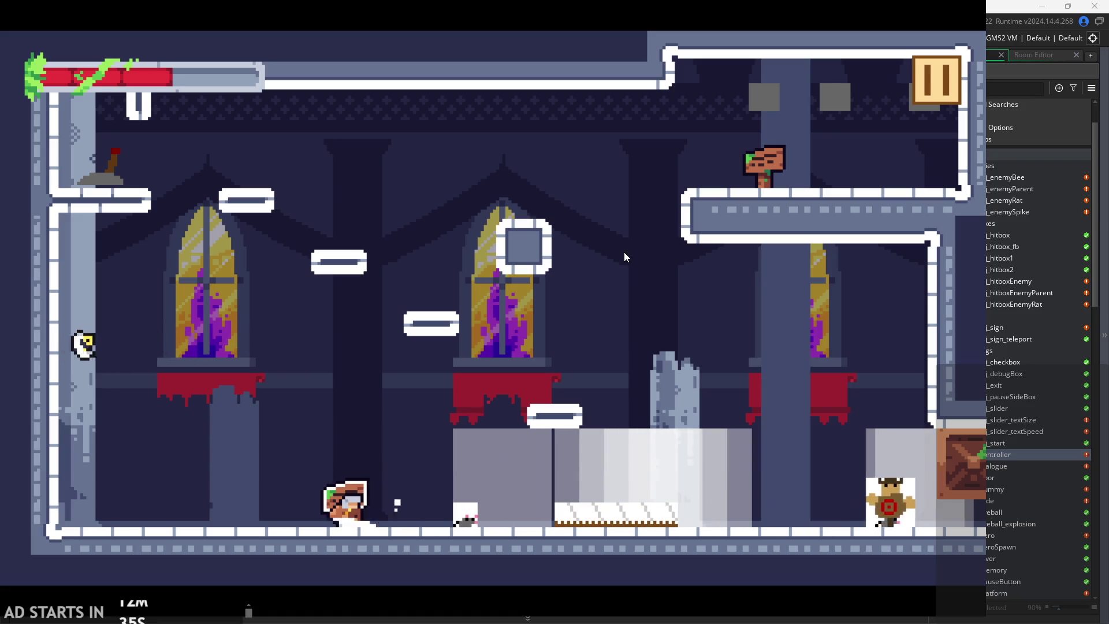
- Jump around the temple's ledges and middle platform, attacking once near the tombstone
key(Right)
key(space)
key(Left)
key(space)
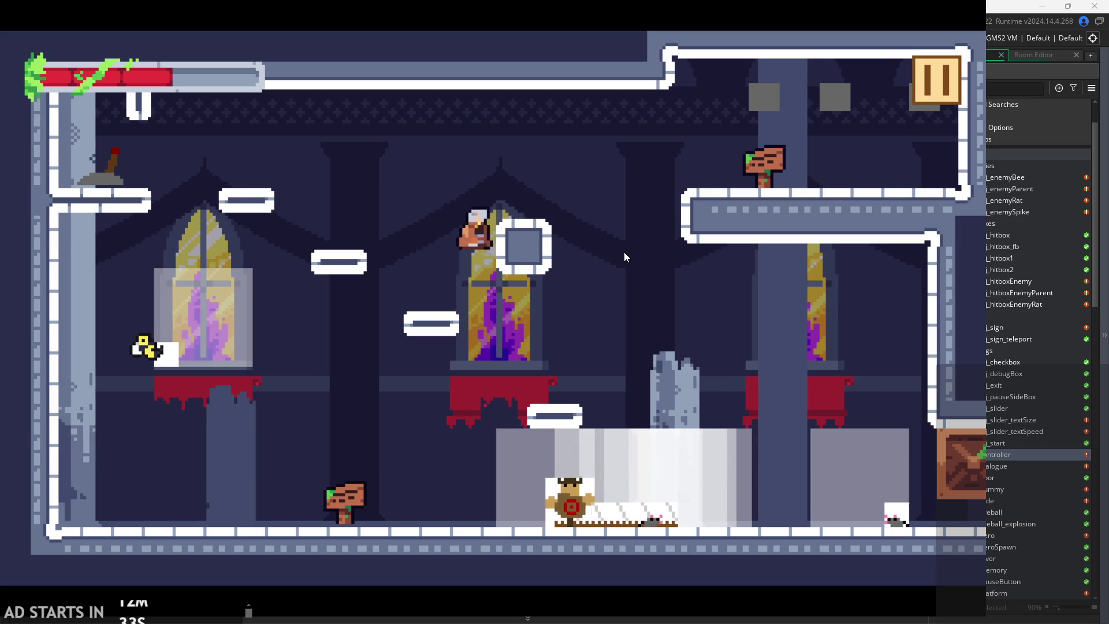
key(Left)
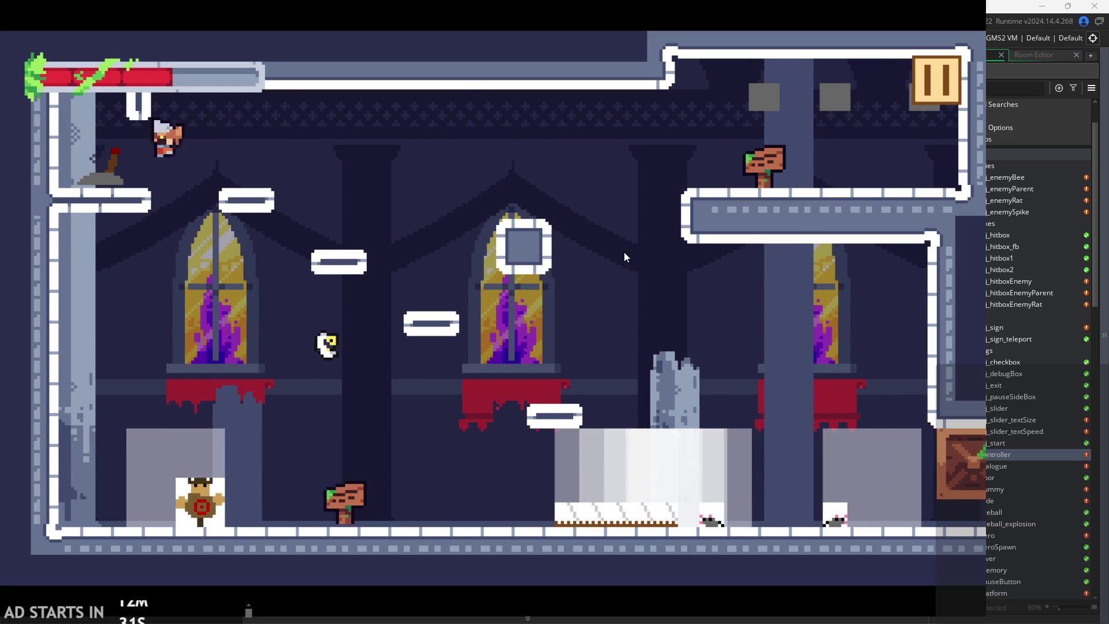
key(Right)
key(space)
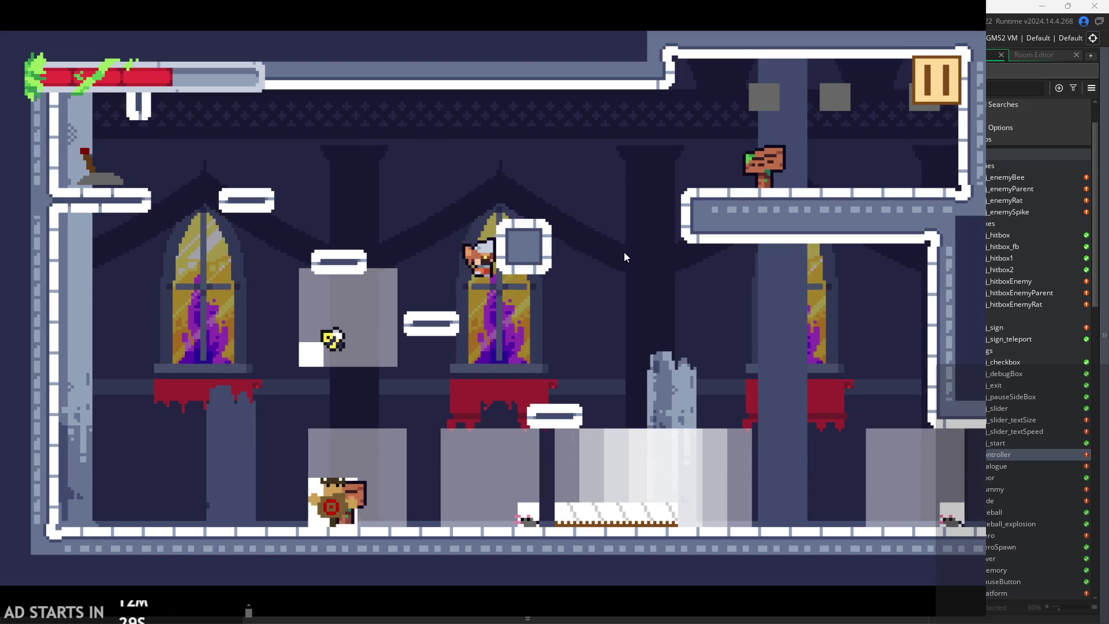
key(Left)
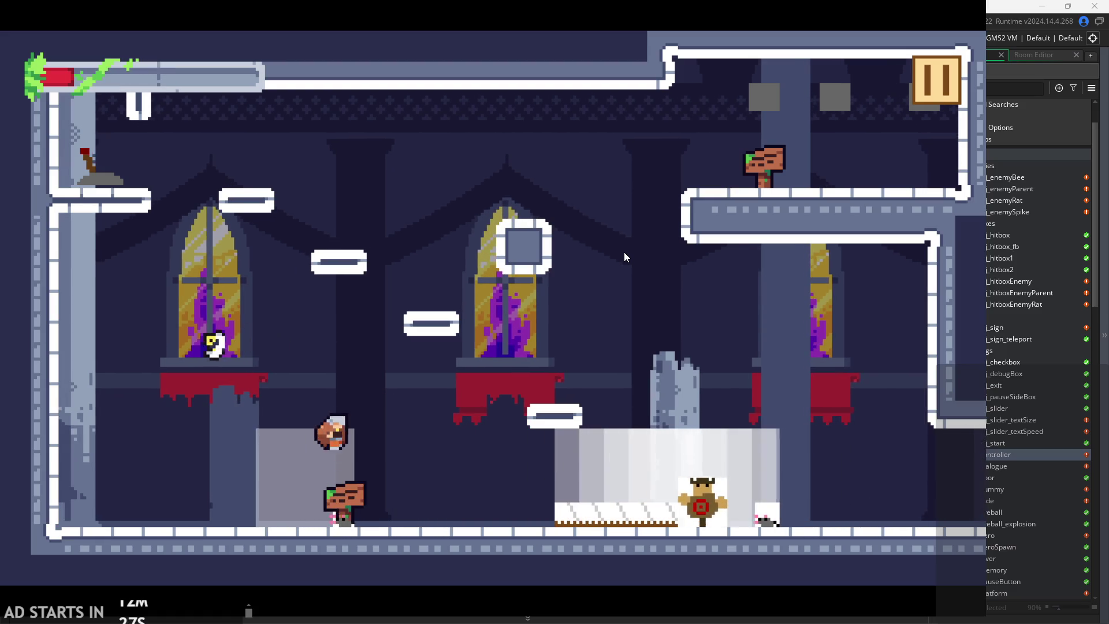
key(Right)
key(space)
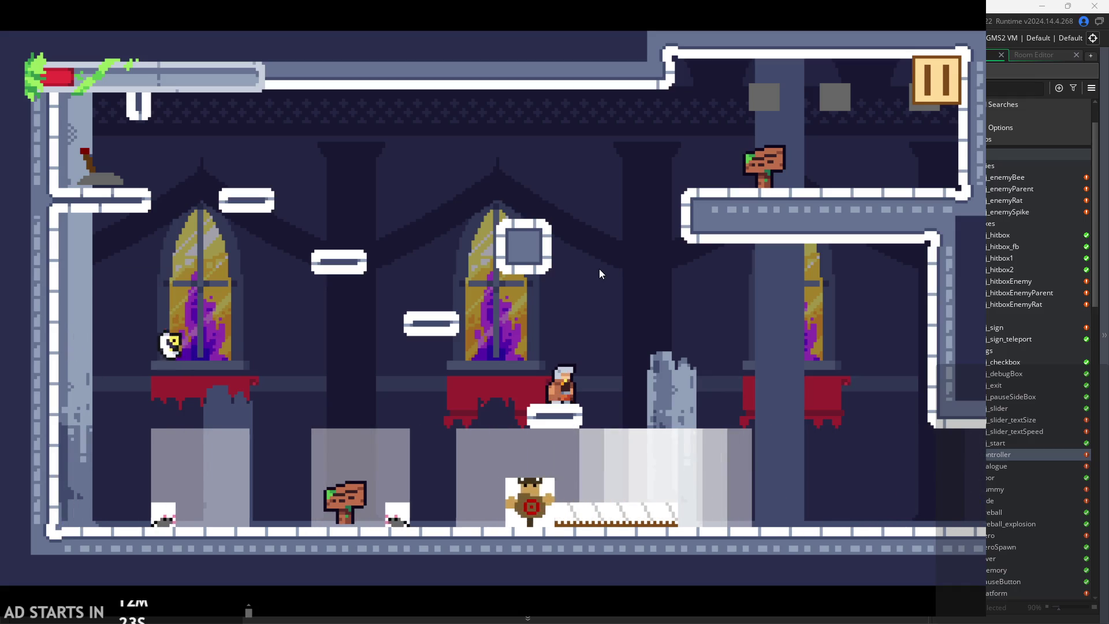
key(x)
key(Right)
key(Left)
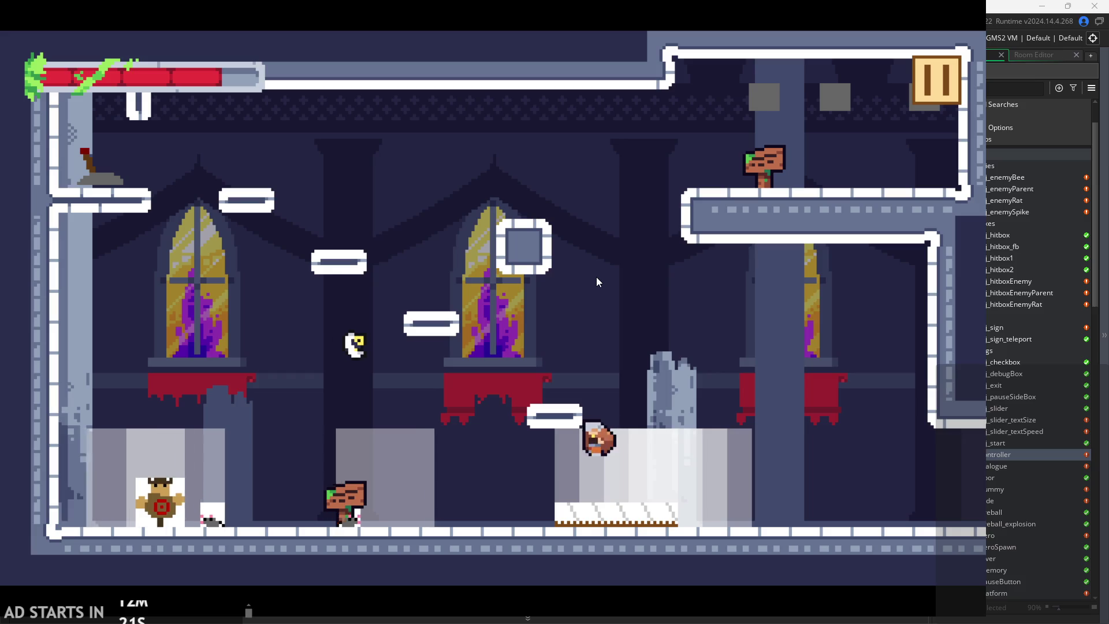
key(Left)
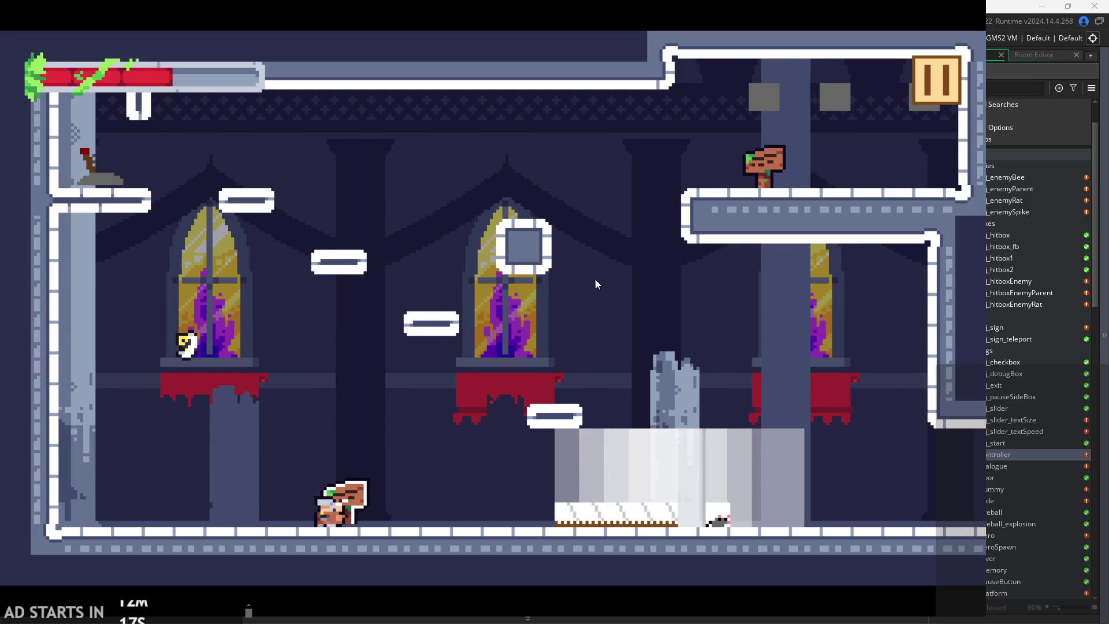
- Run right to the broken pillar and wall-jump back and forth off the left wall
key(Right)
key(space)
key(Right)
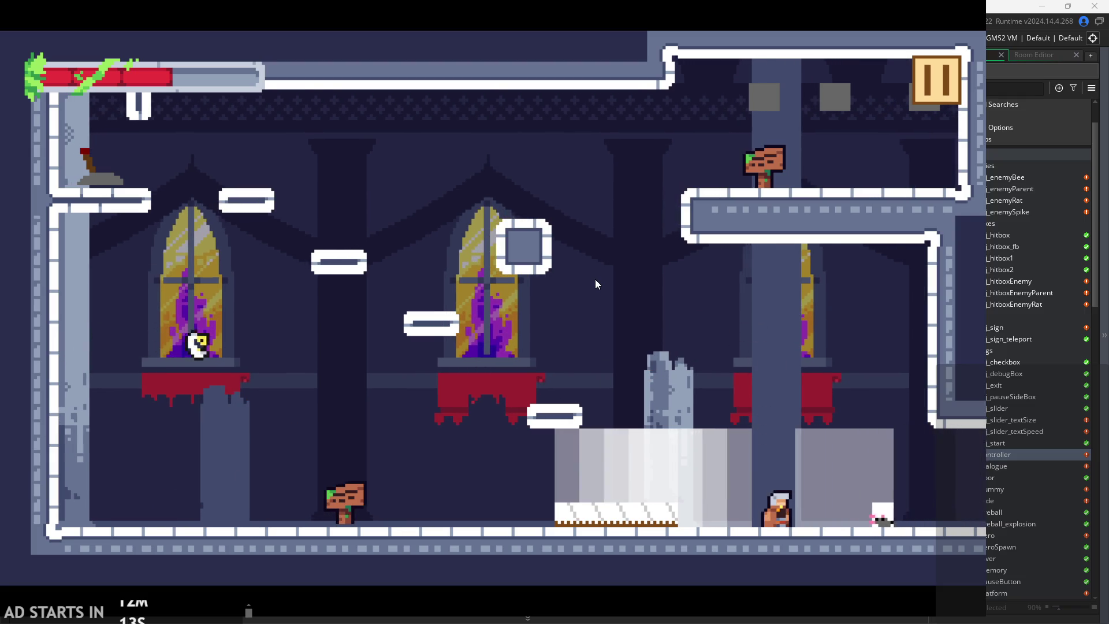
key(Right)
key(space)
key(Left)
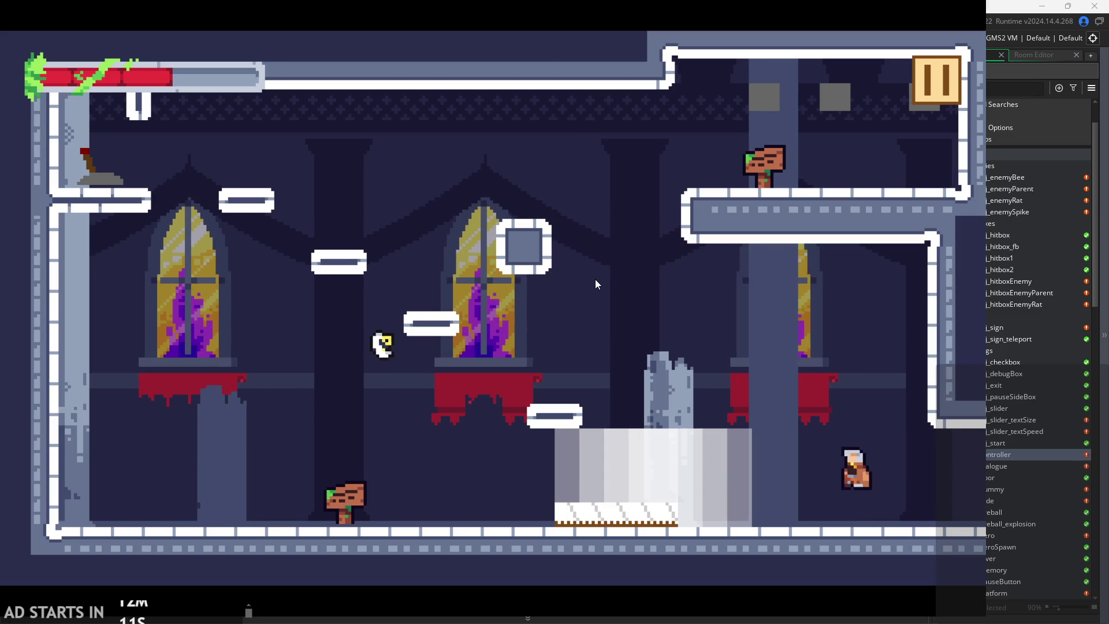
key(space)
key(Left)
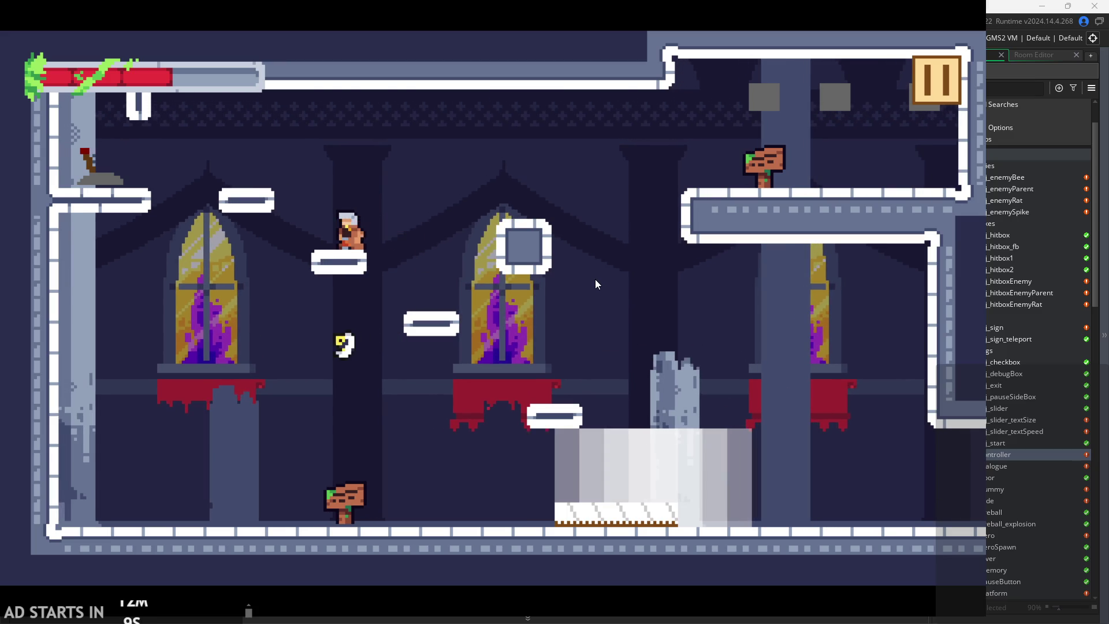
key(Right)
key(Left)
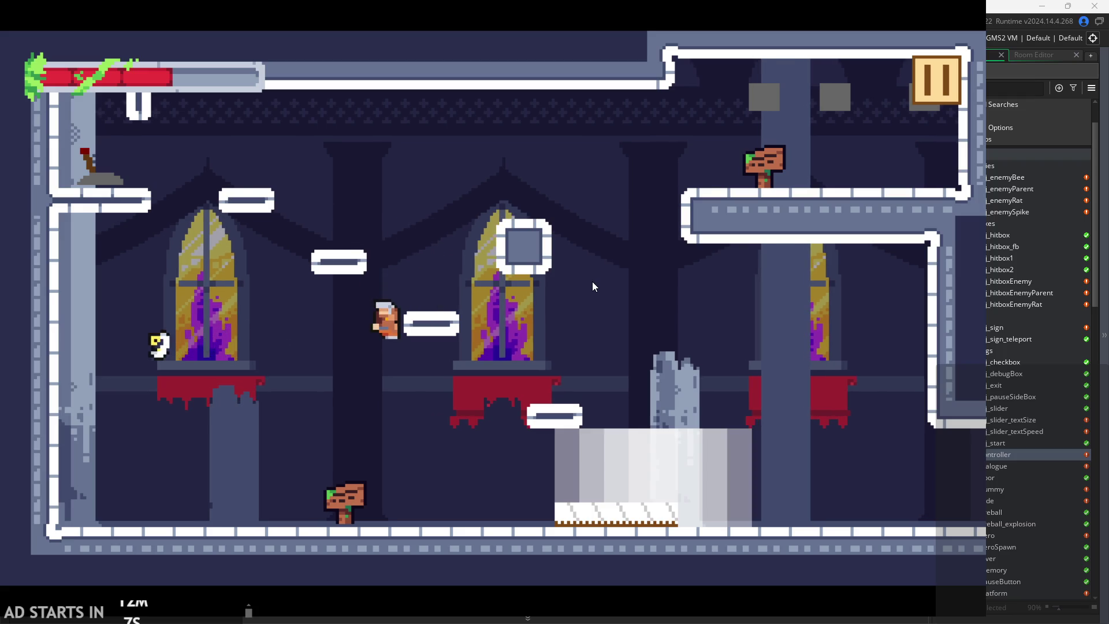
key(Left)
key(space)
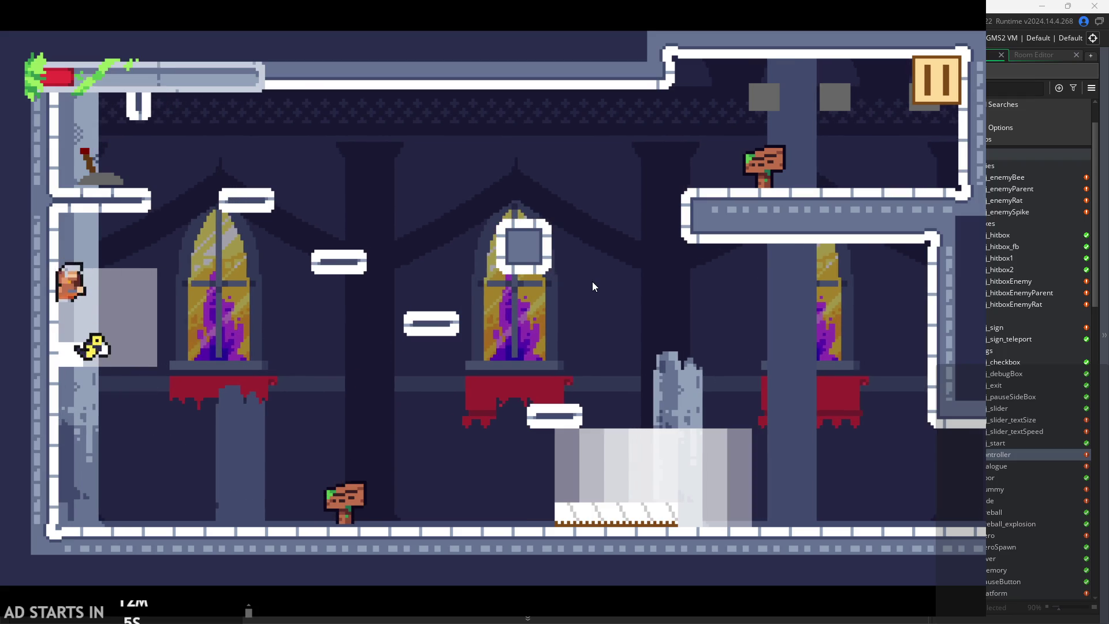
key(Right)
key(space)
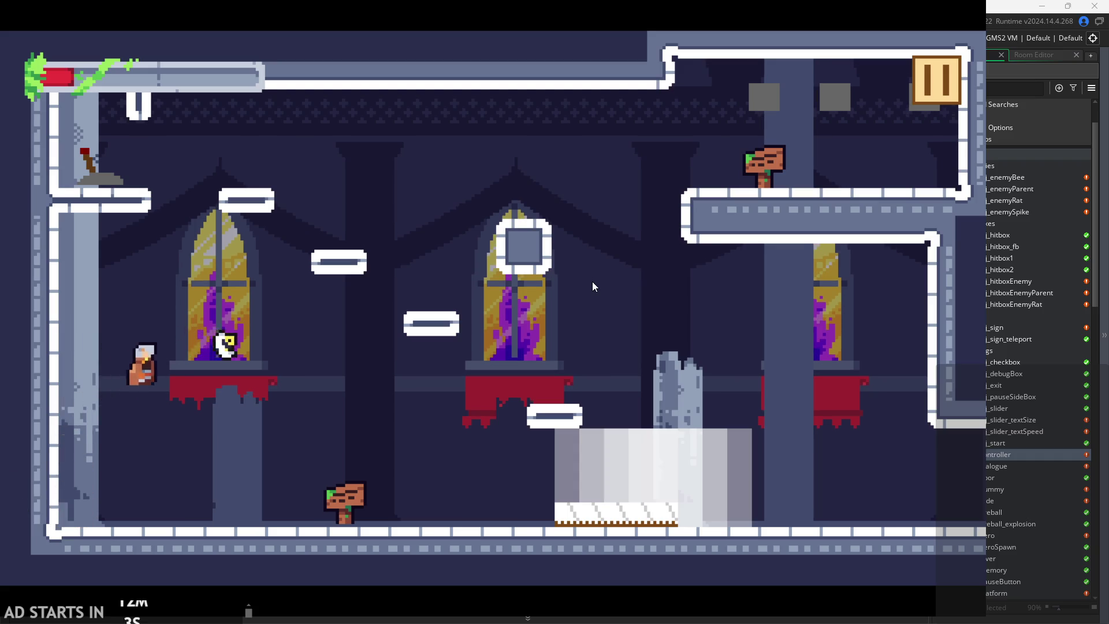
key(Left)
key(space)
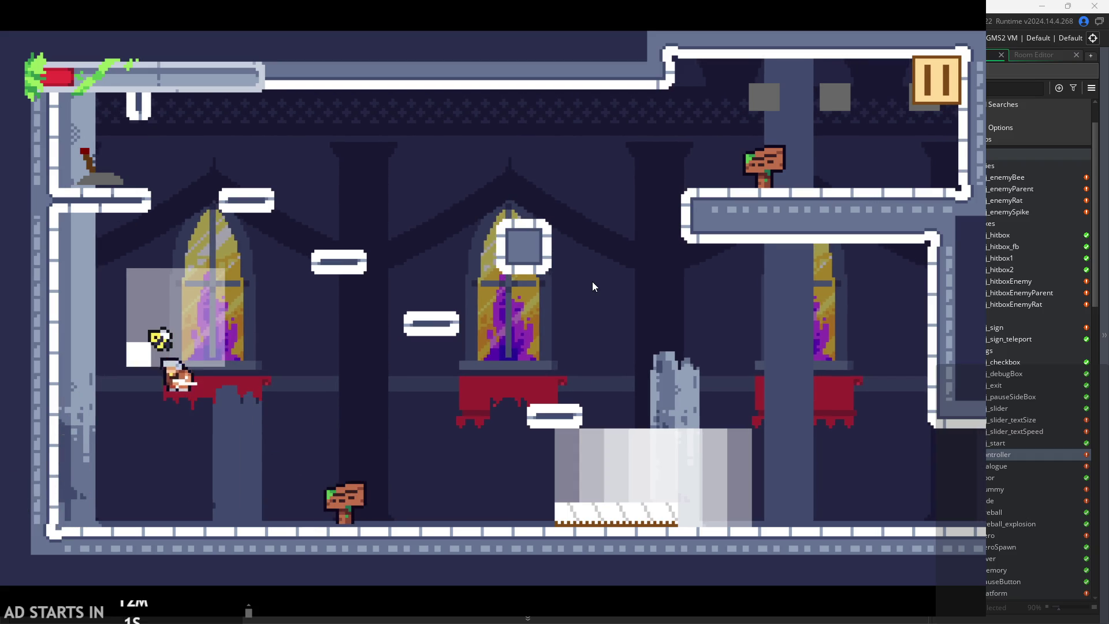
key(Right)
key(space)
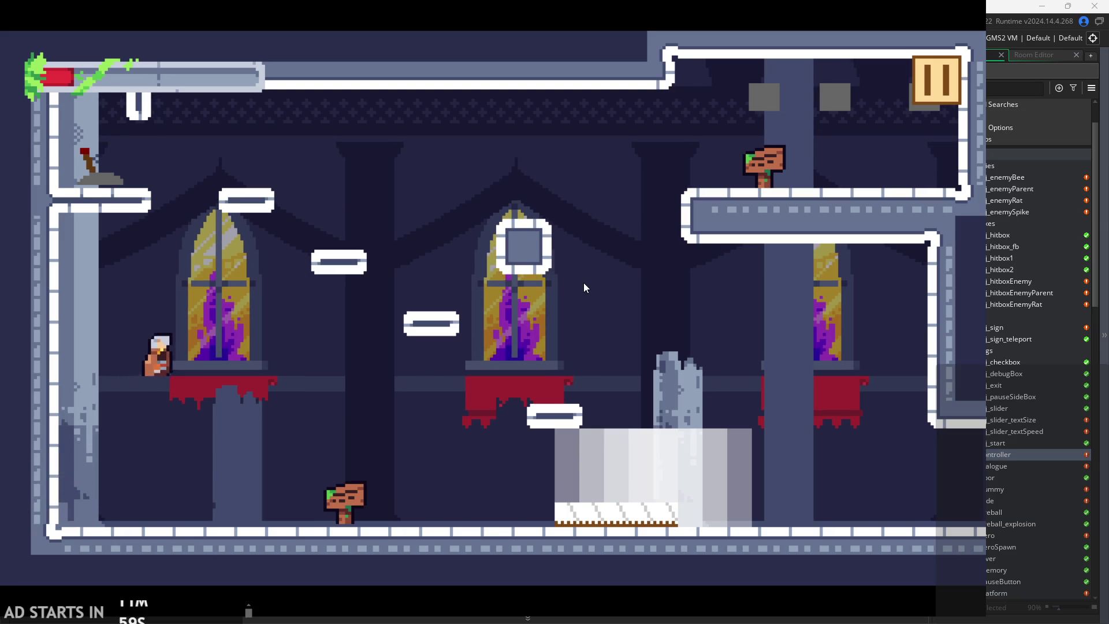
key(space)
key(Left)
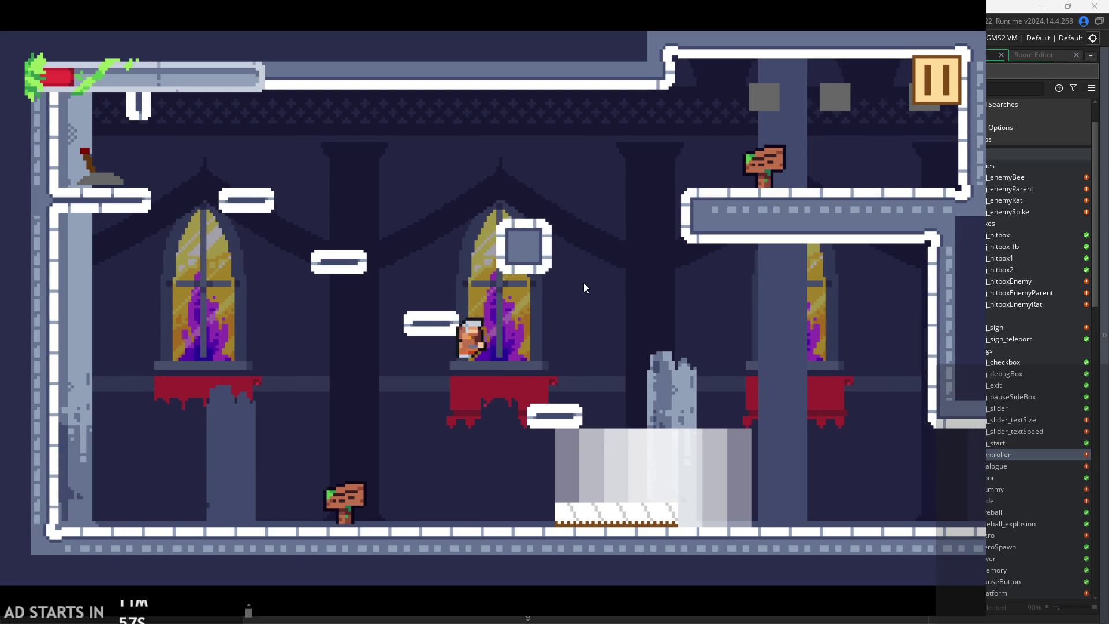
key(Right)
key(space)
key(Left)
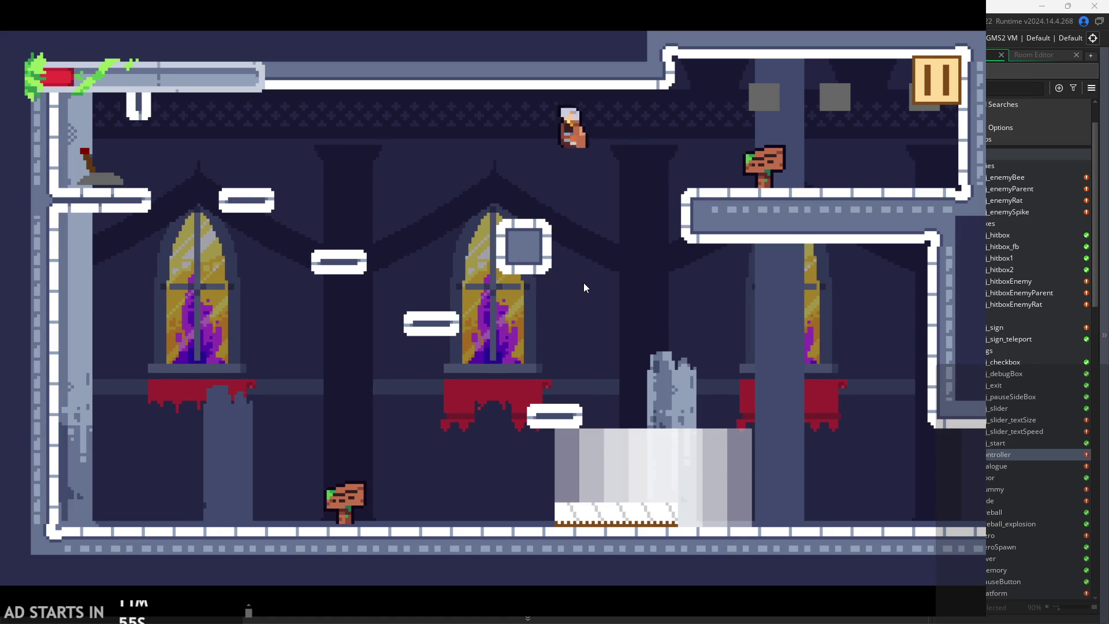
key(space)
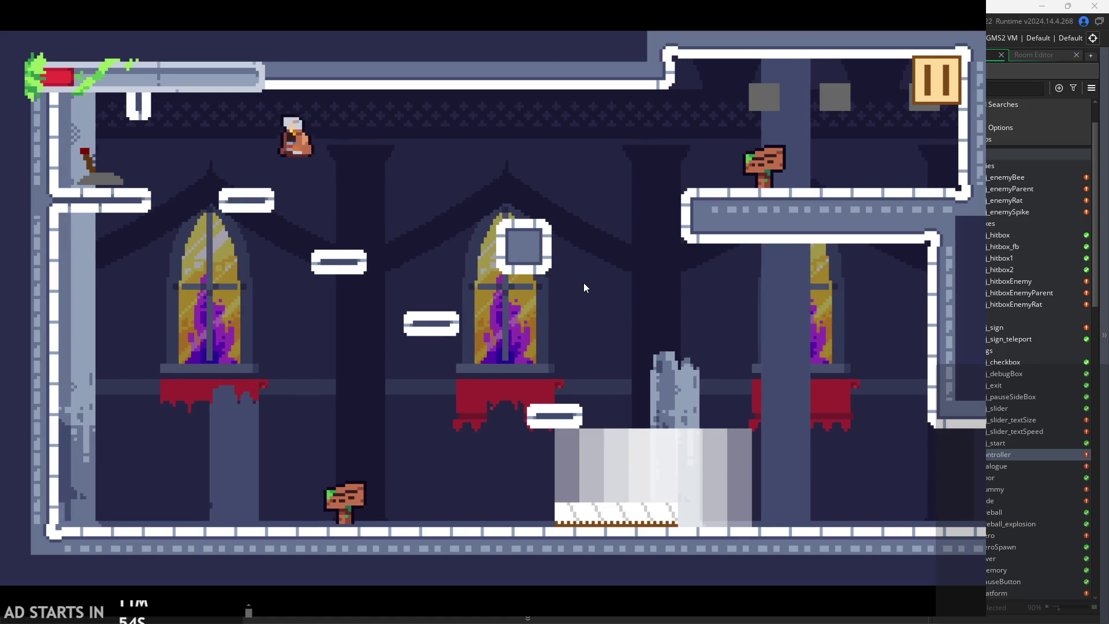
- Reach the lever ledge, flip the lever back and forth, then drop to the floor
key(Left)
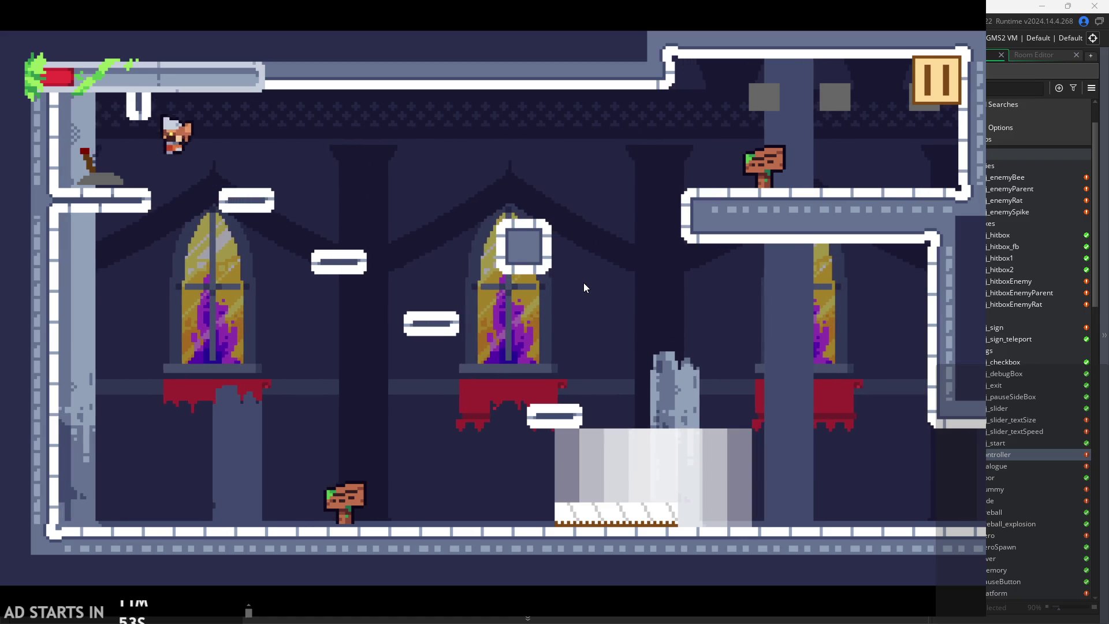
key(Right)
key(space)
key(Left)
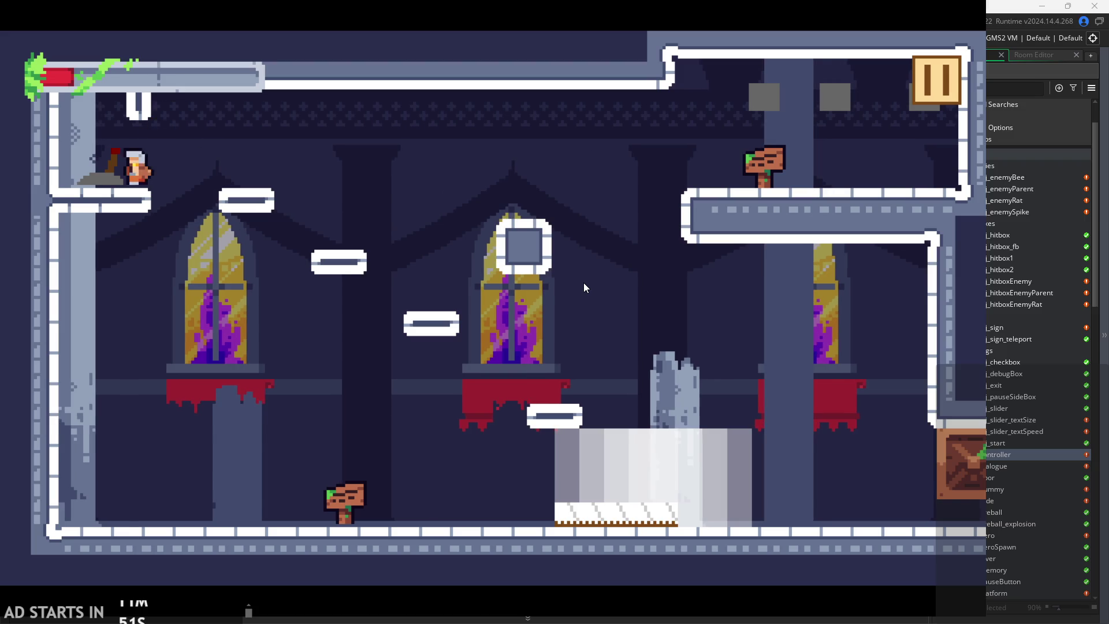
key(Right)
key(space)
key(Right)
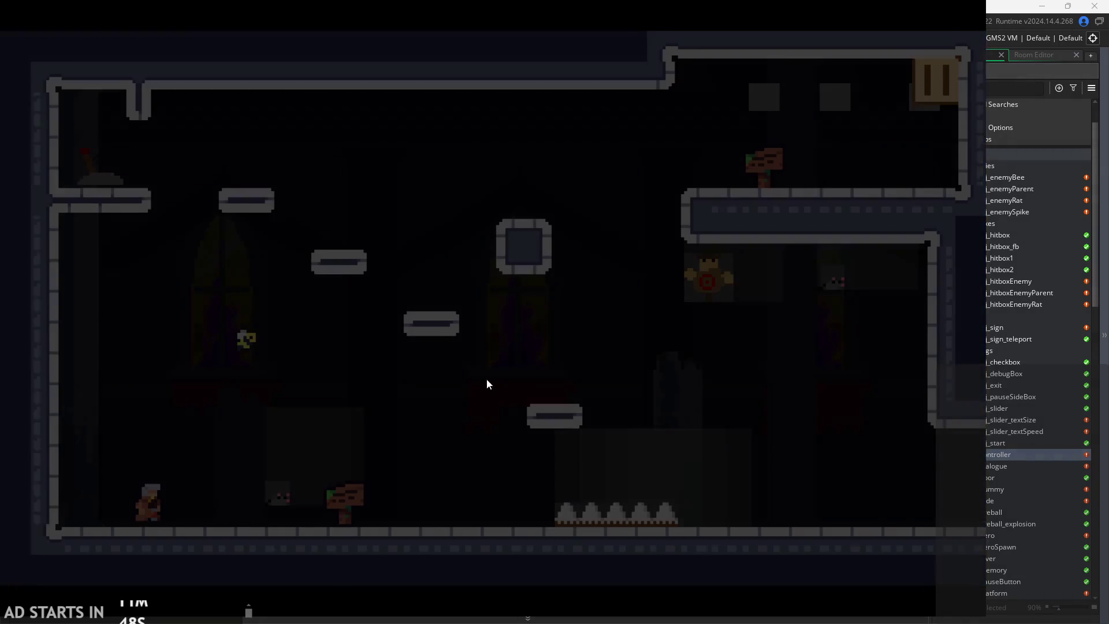
key(space)
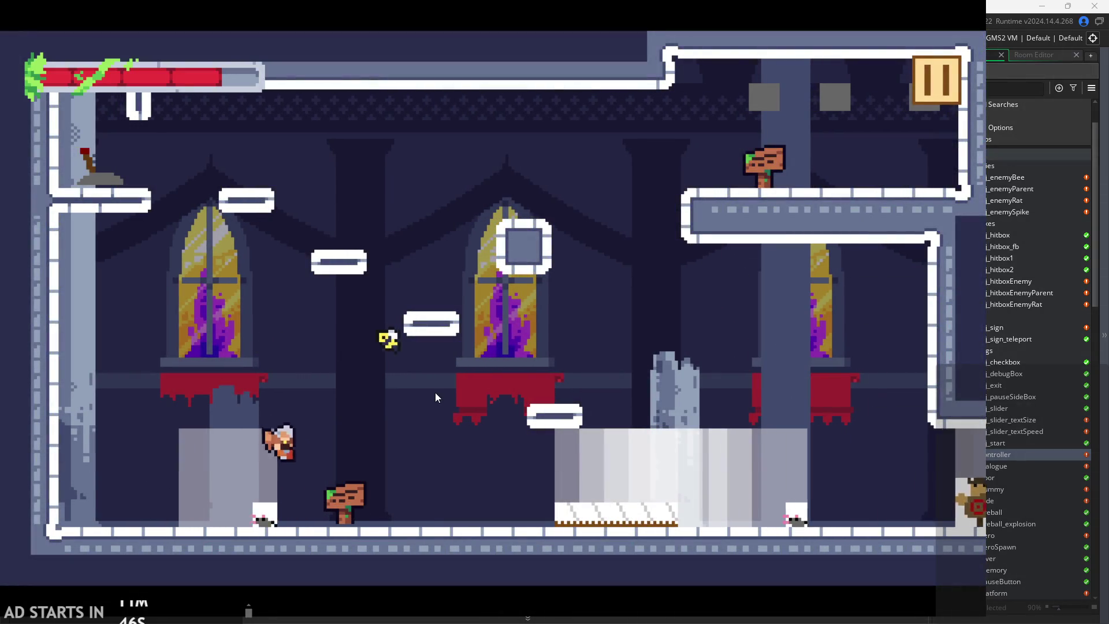
key(Right)
- Attack the patrolling enemies along the floor, then pause the game
key(Left)
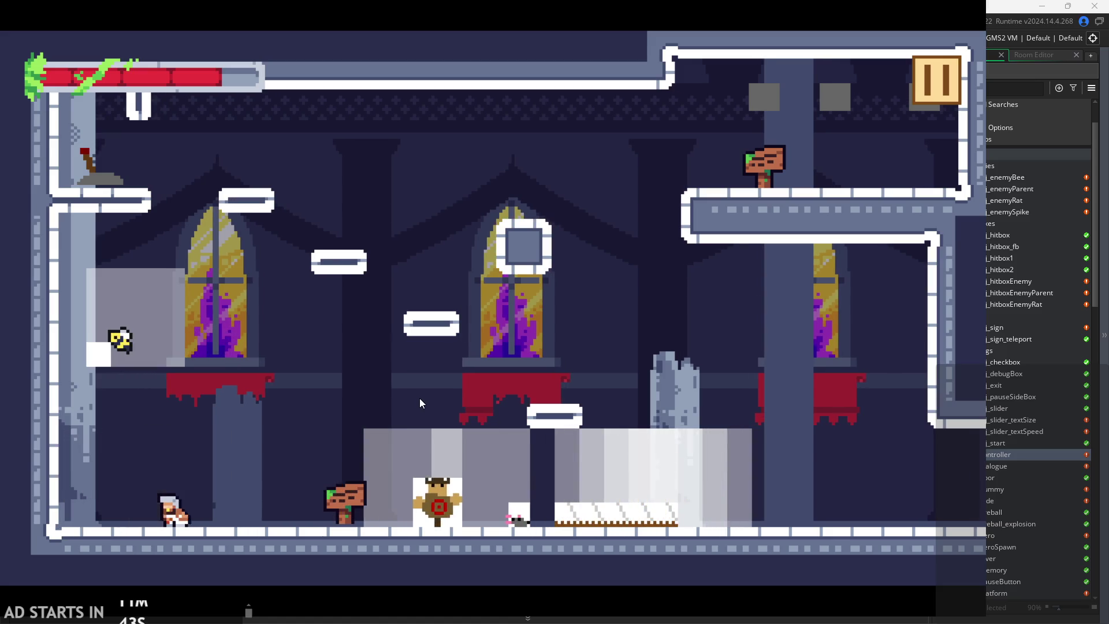
key(x)
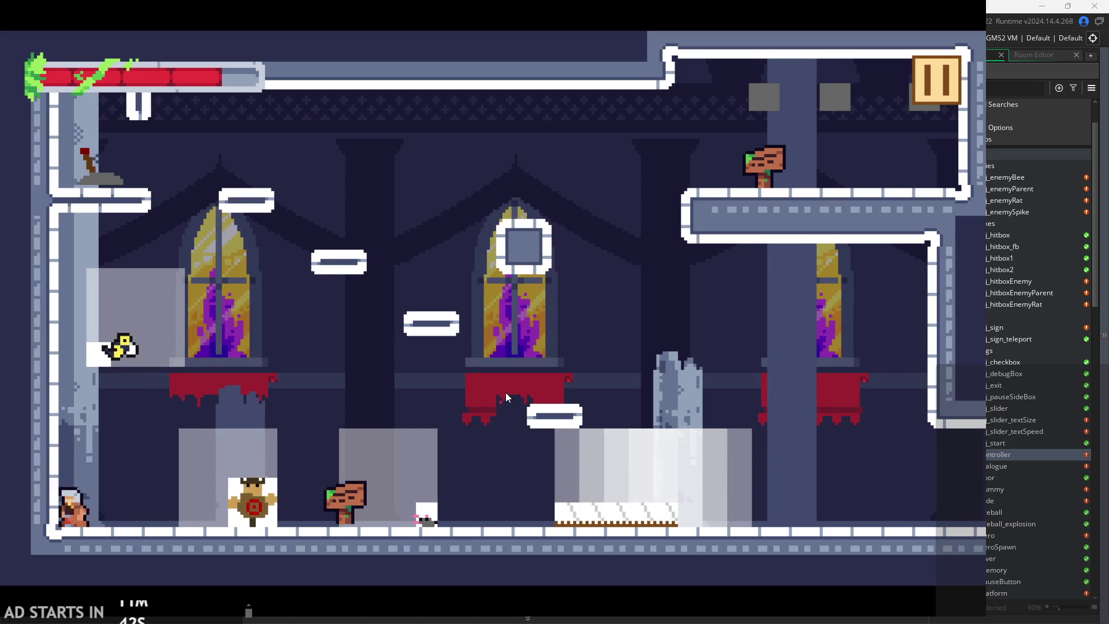
key(Right)
key(x)
key(x)
key(Left)
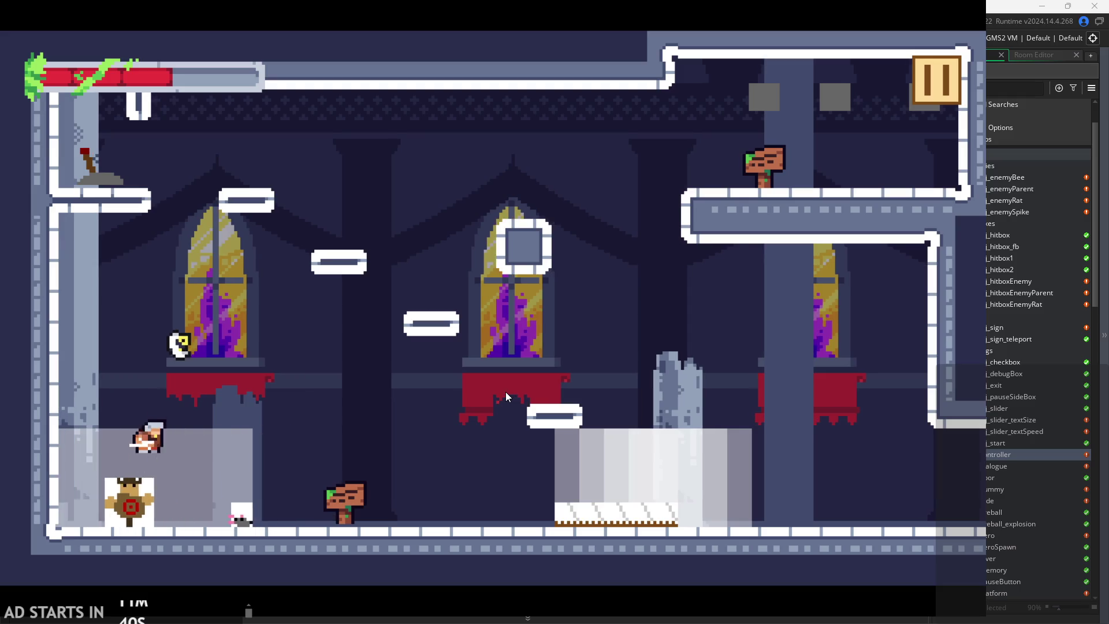
key(Right)
key(Right)
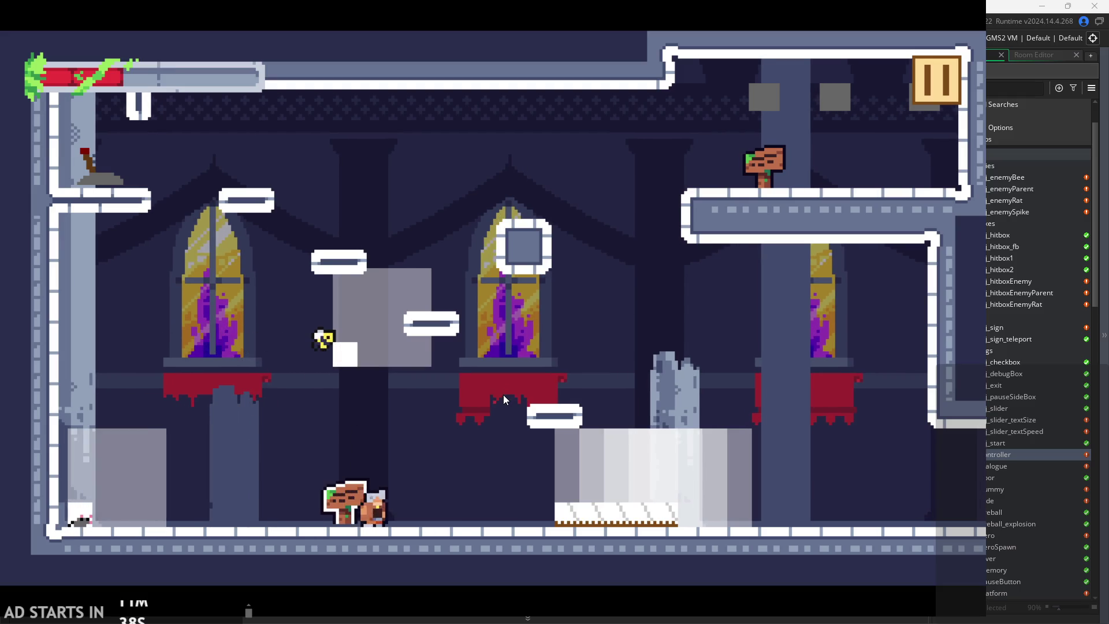
key(Left)
key(Left)
key(x)
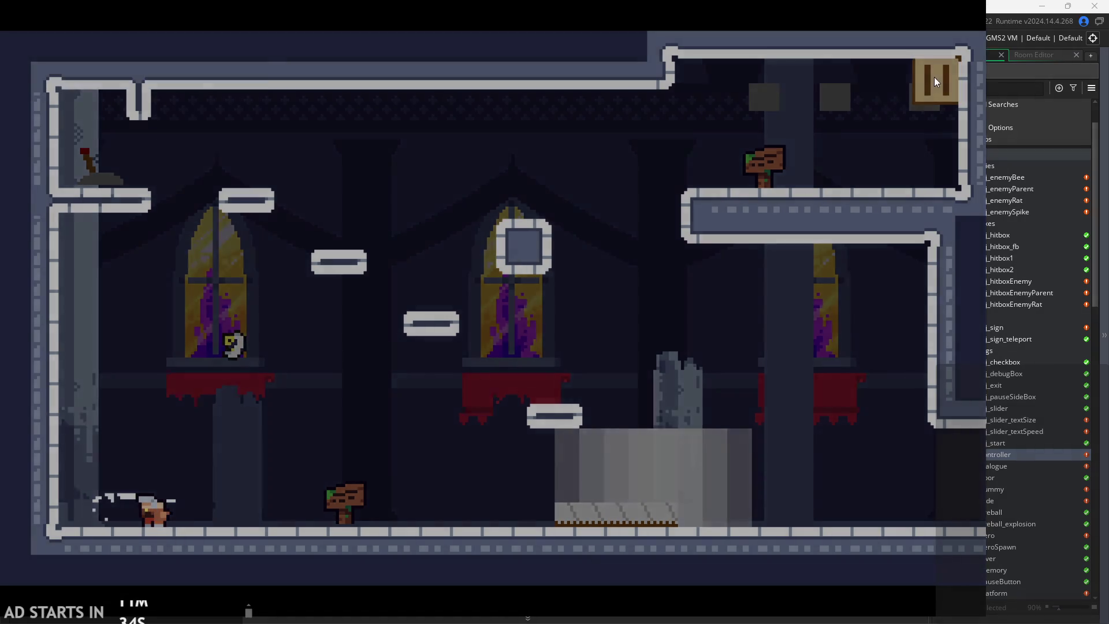
click(934, 77)
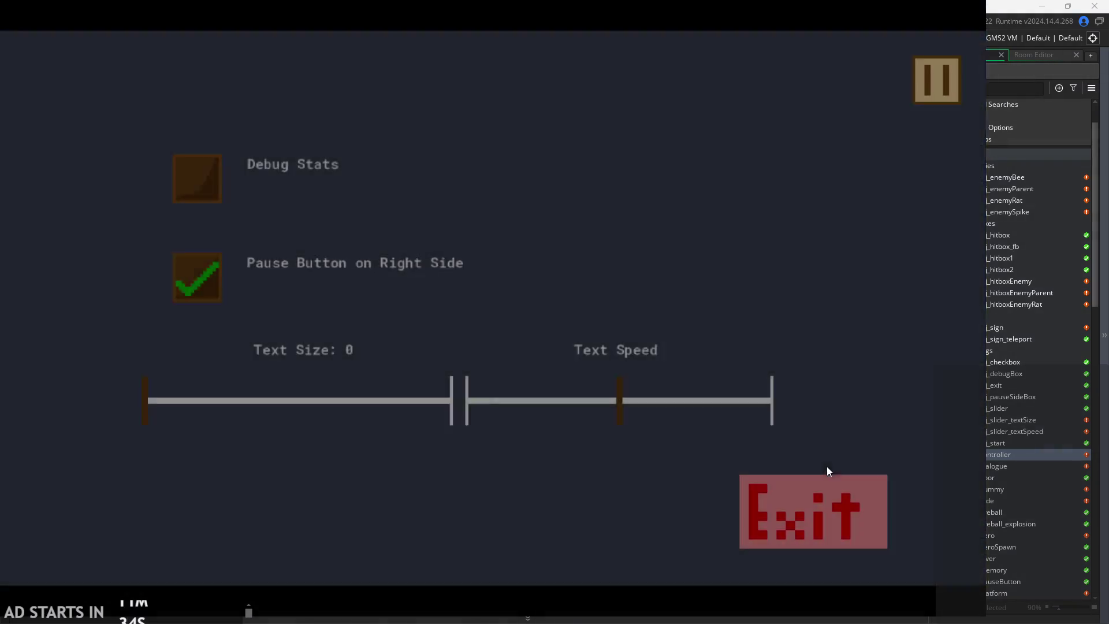
- Exit the game and change obj_enemyParent's line 16 ground check from y+sprite_height/2 to y+1
click(832, 481)
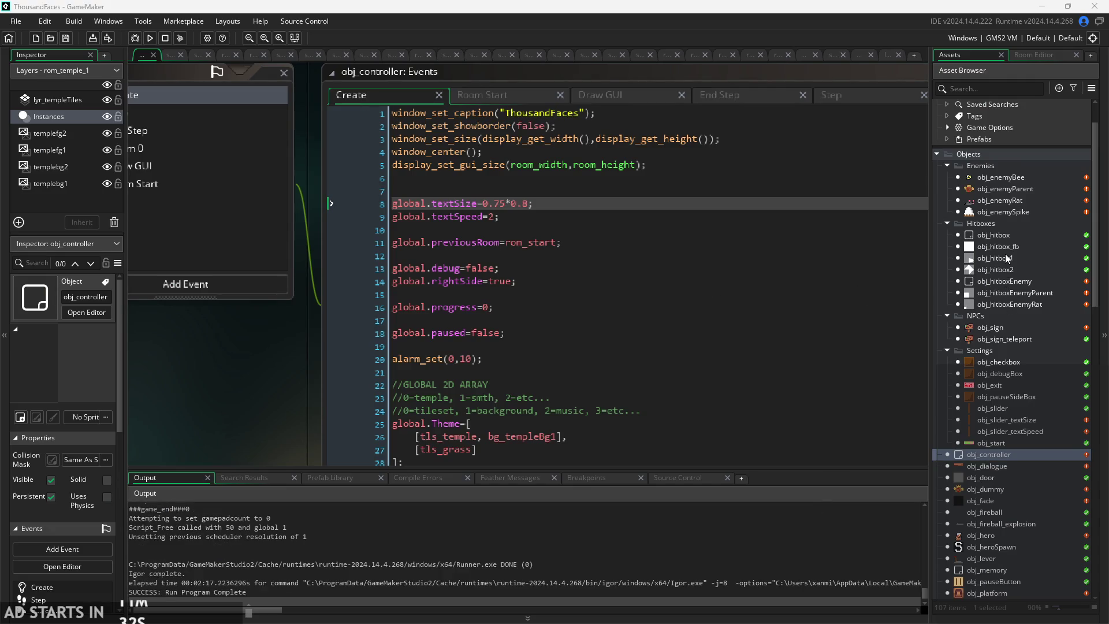
double_click(1004, 189)
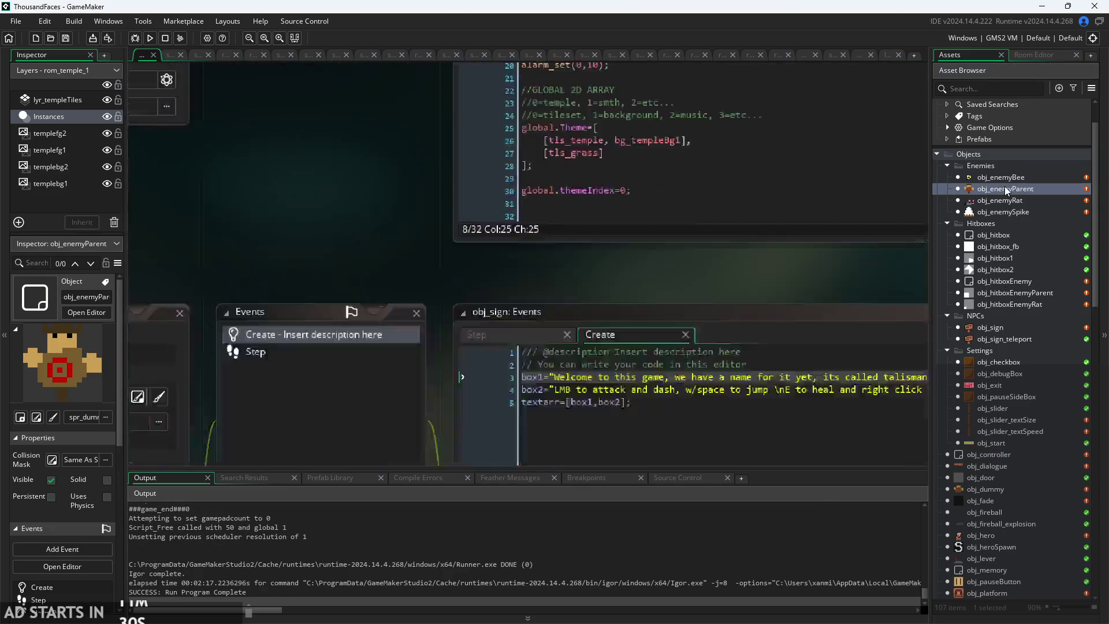
scroll(477, 352, up, 2)
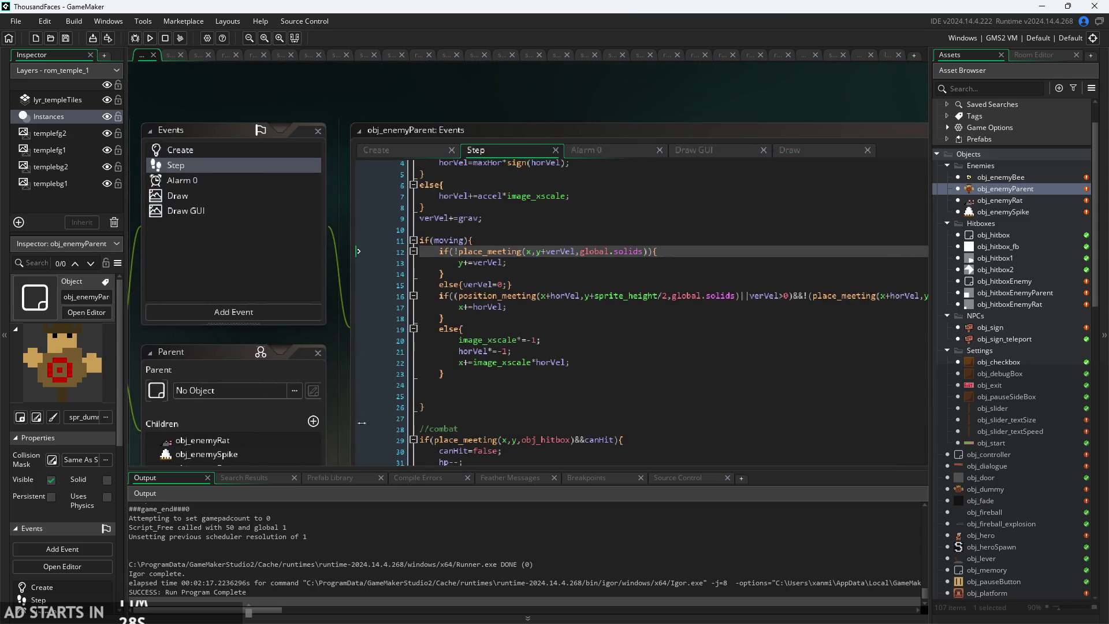
scroll(639, 308, up, 2)
click(679, 291)
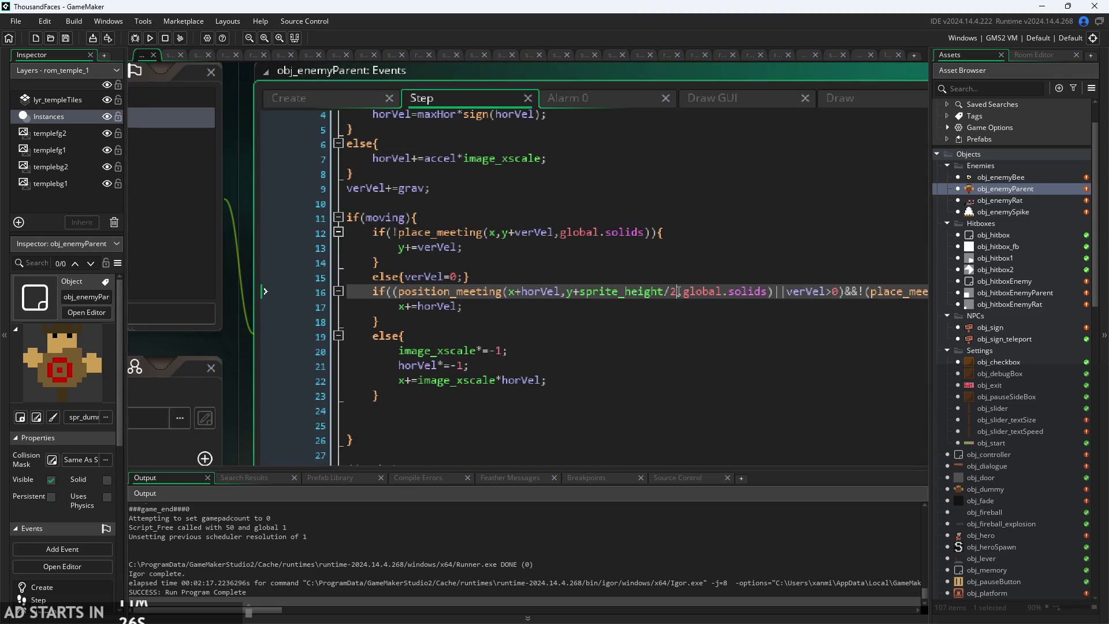
text(1)
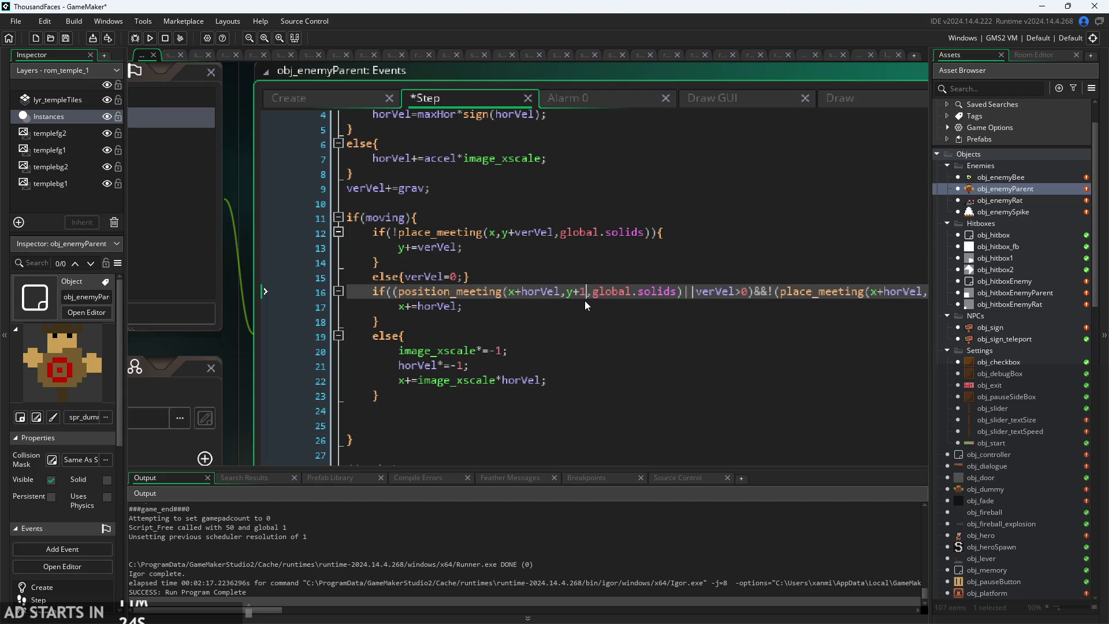
scroll(645, 296, down, 1)
scroll(681, 309, down, 1)
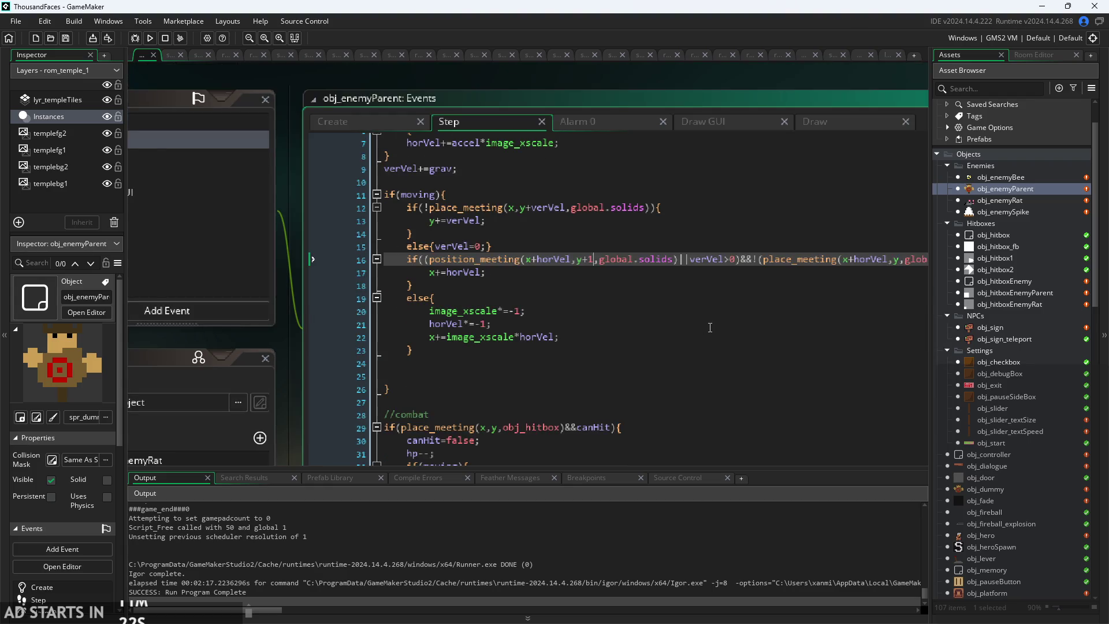
click(593, 325)
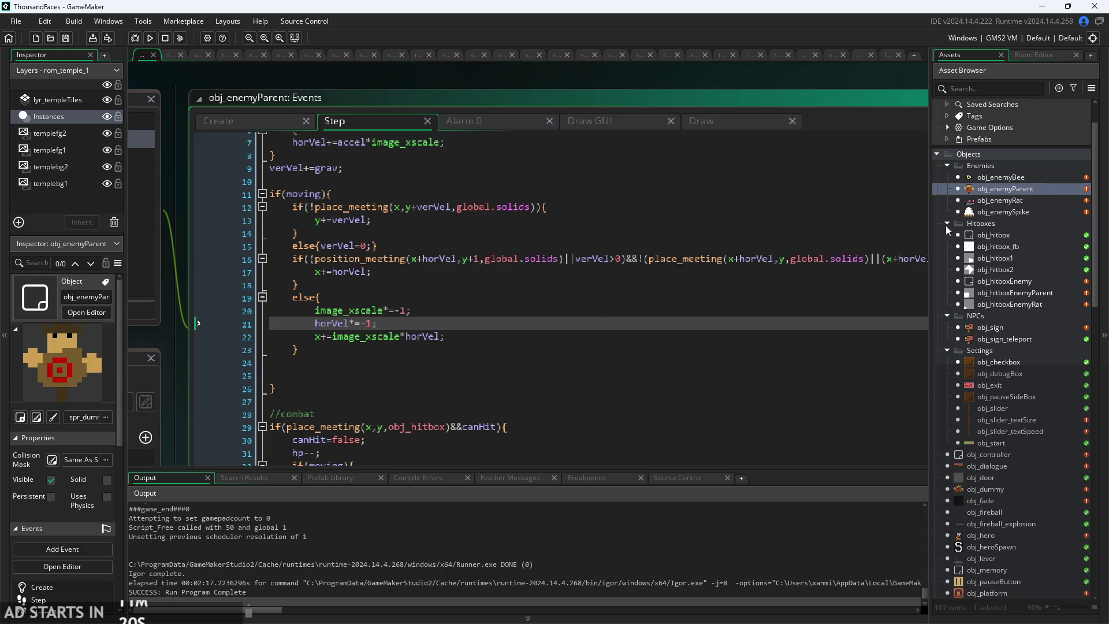
click(480, 259)
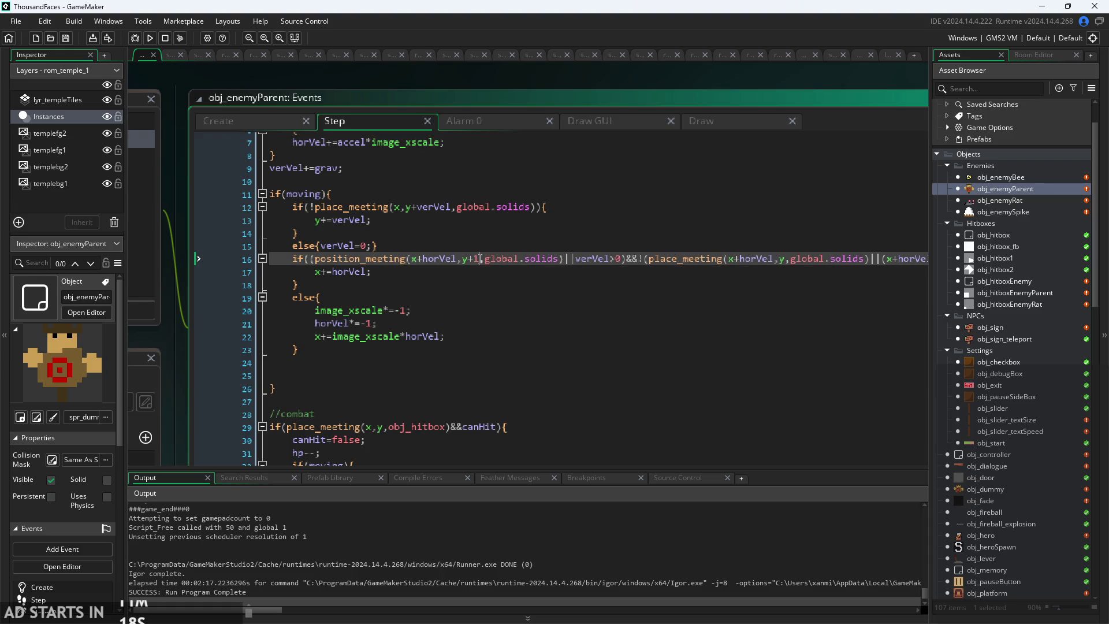
text(2)
- Change obj_enemyRat's line 17 offset from sprite_height/2 to 2, then playtest and exit
double_click(1001, 197)
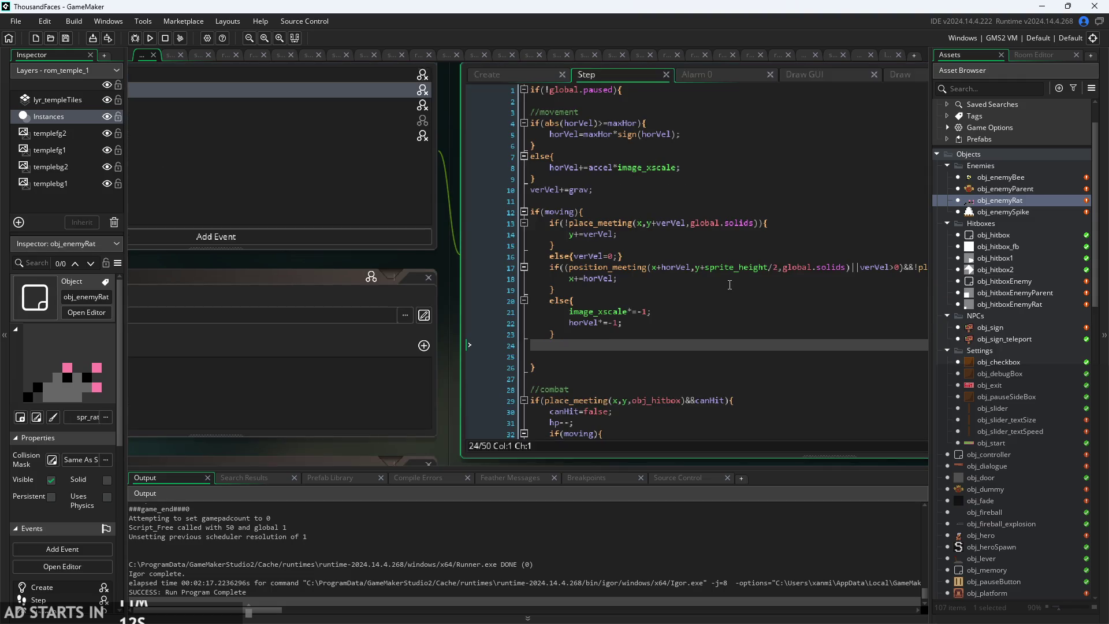
mouse_move(780, 266)
mouse_down()
mouse_move(925, 267)
mouse_move(706, 267)
mouse_up()
text(2)
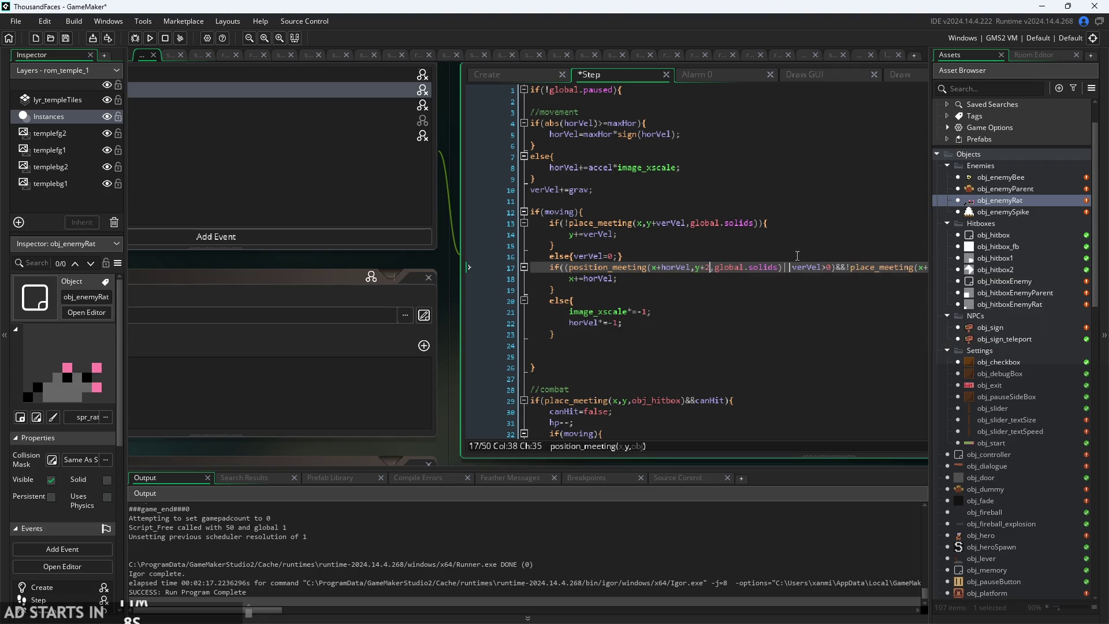
click(150, 40)
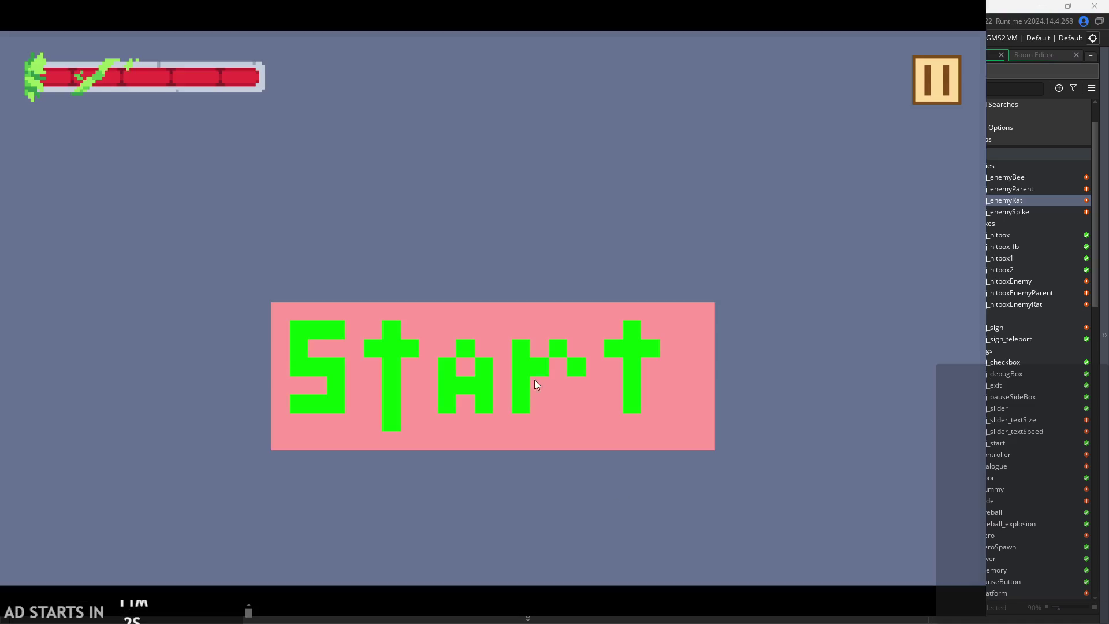
click(535, 380)
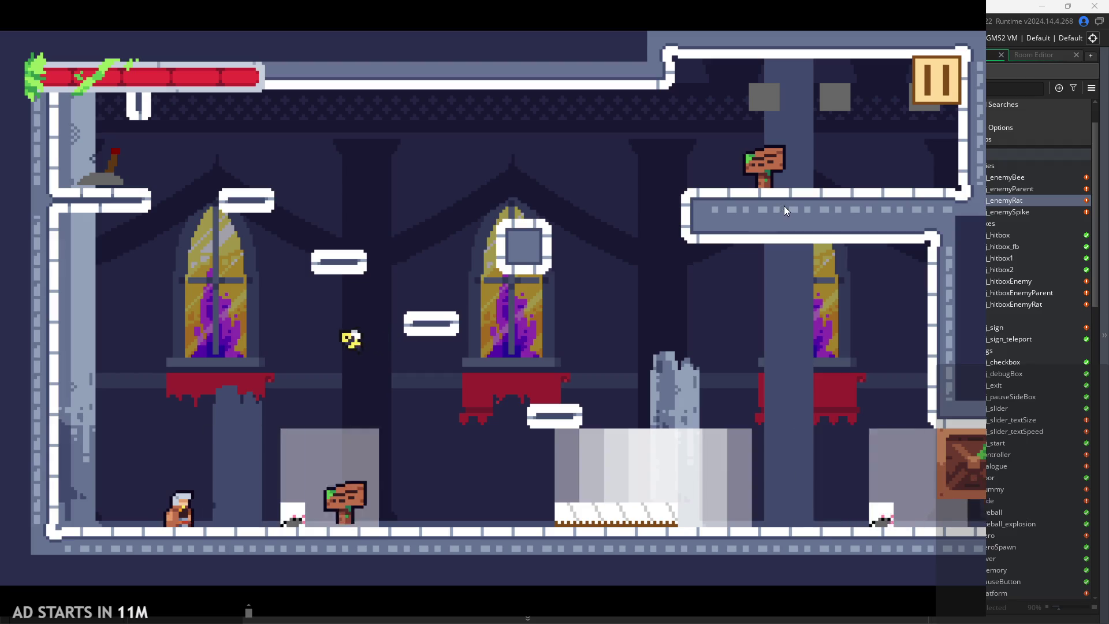
click(948, 98)
click(816, 546)
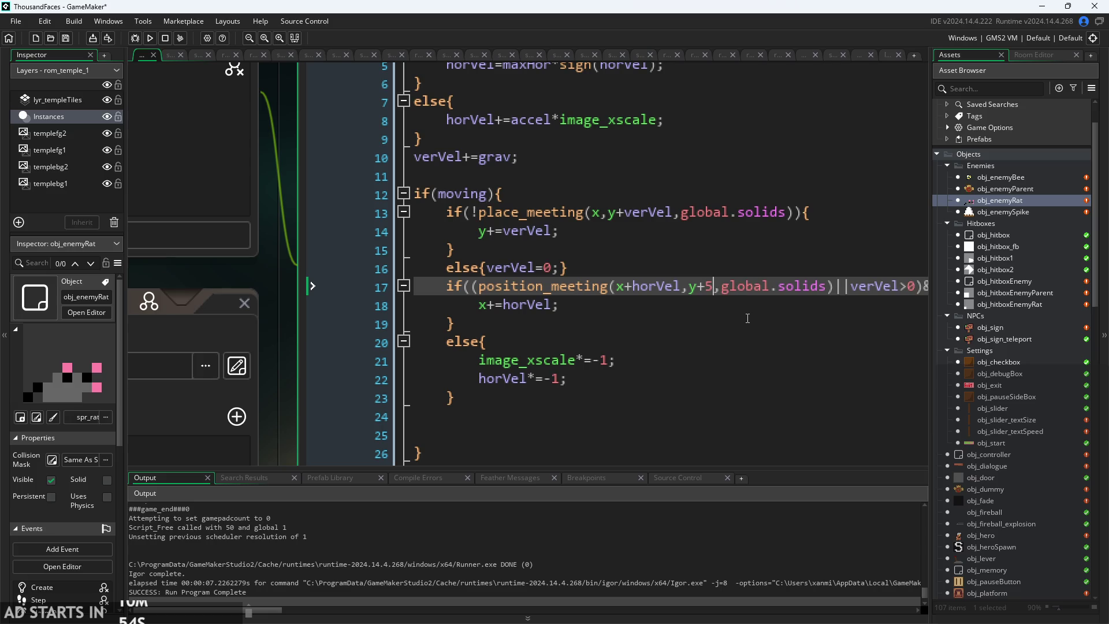
- Relaunch the game with the y+5 offset, move right, then pause and exit
click(155, 42)
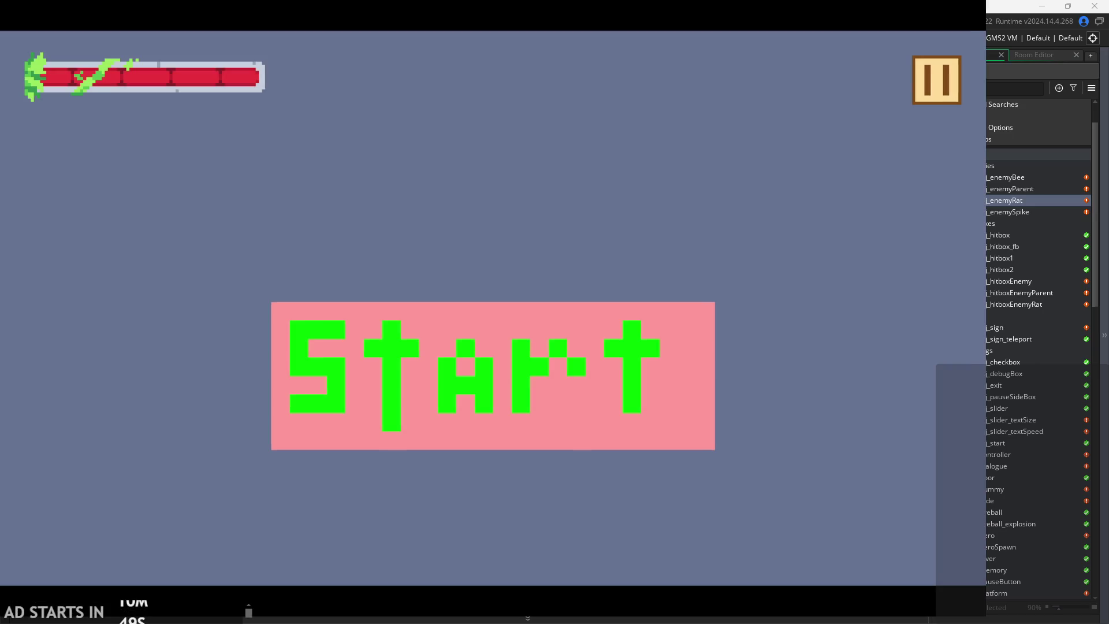
click(383, 402)
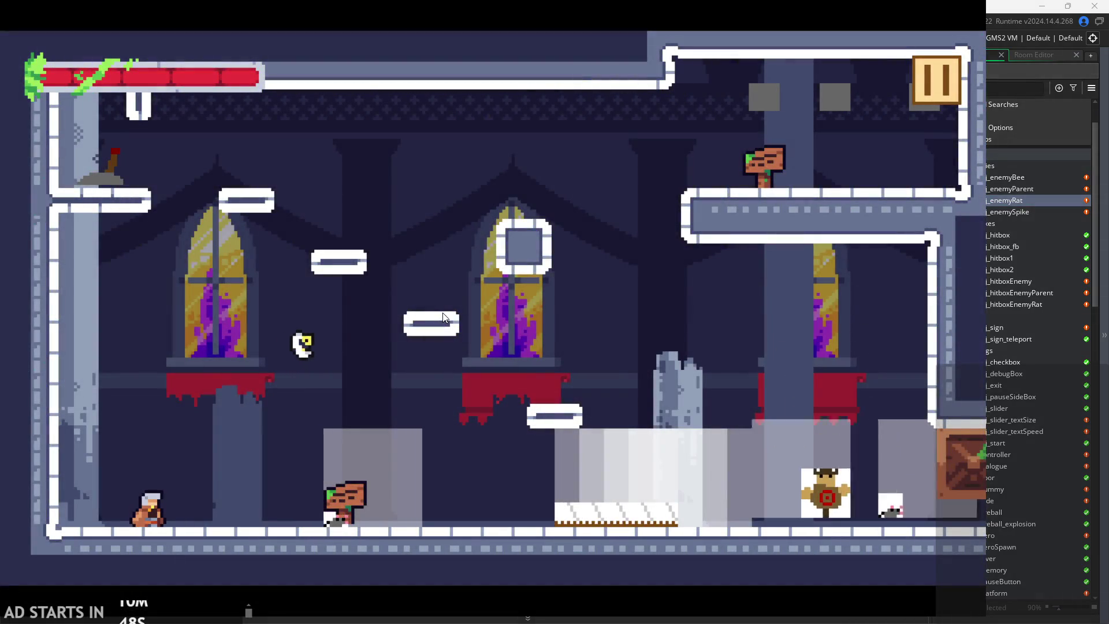
key(Right)
click(936, 80)
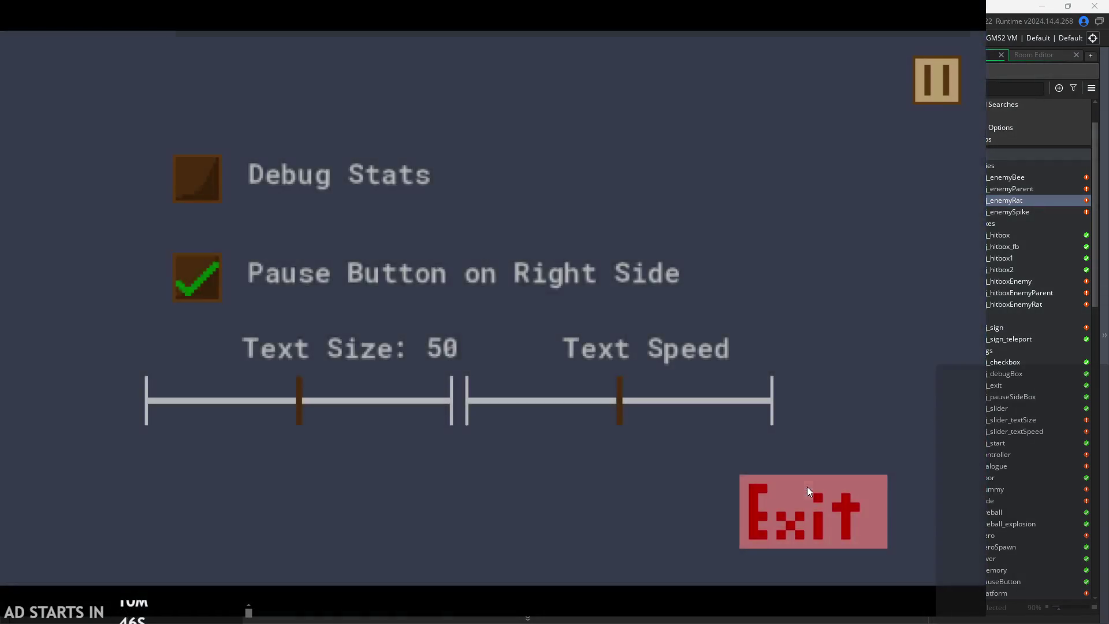
click(809, 505)
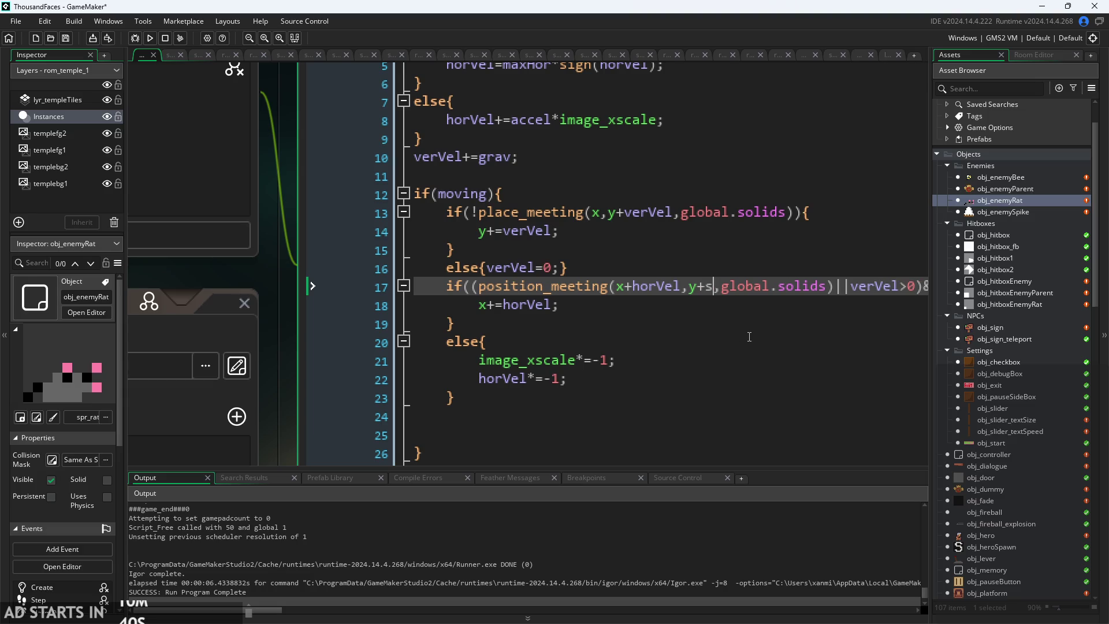
- Replace y+5 on line 17 with y+sprite_height and run a new build
text(prite_)
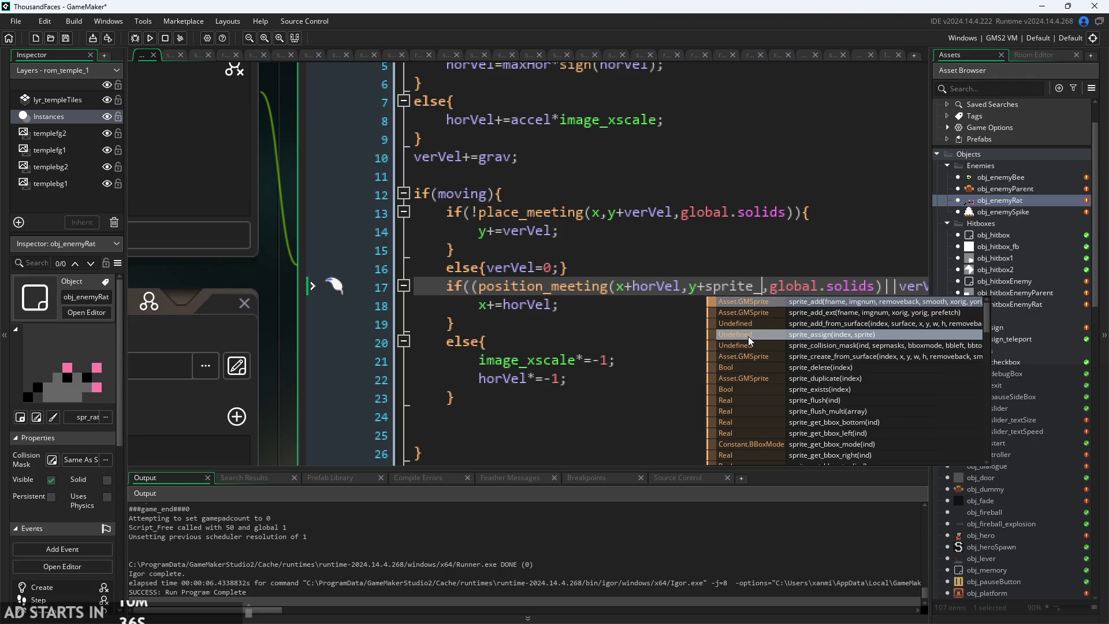
key(BackSpace)
key(BackSpace)
key(BackSpace)
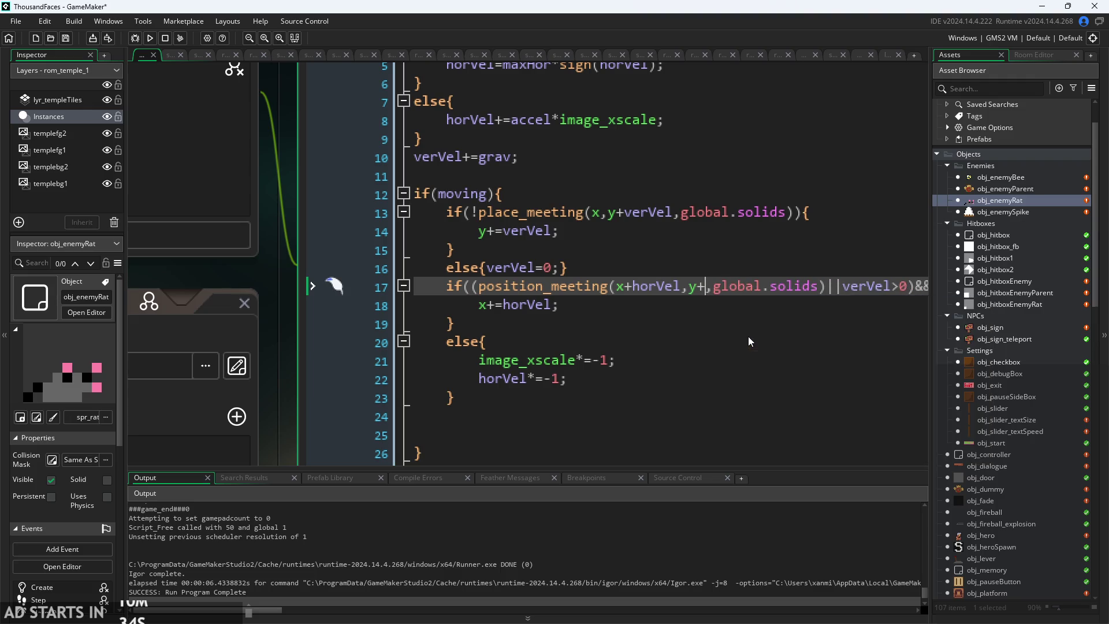
text(ite_)
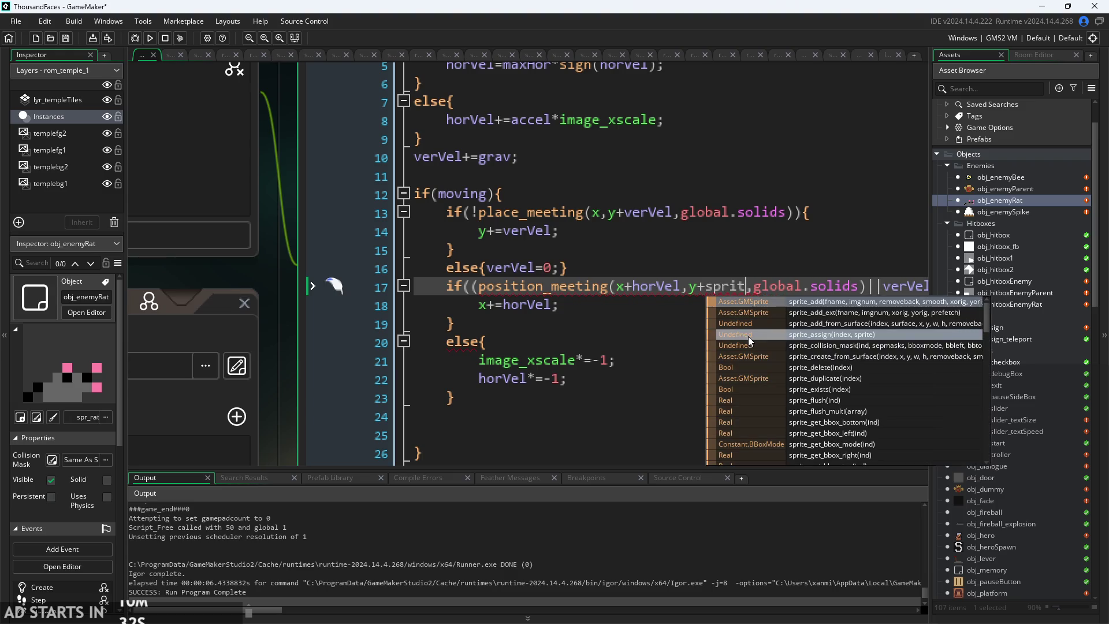
text(height)
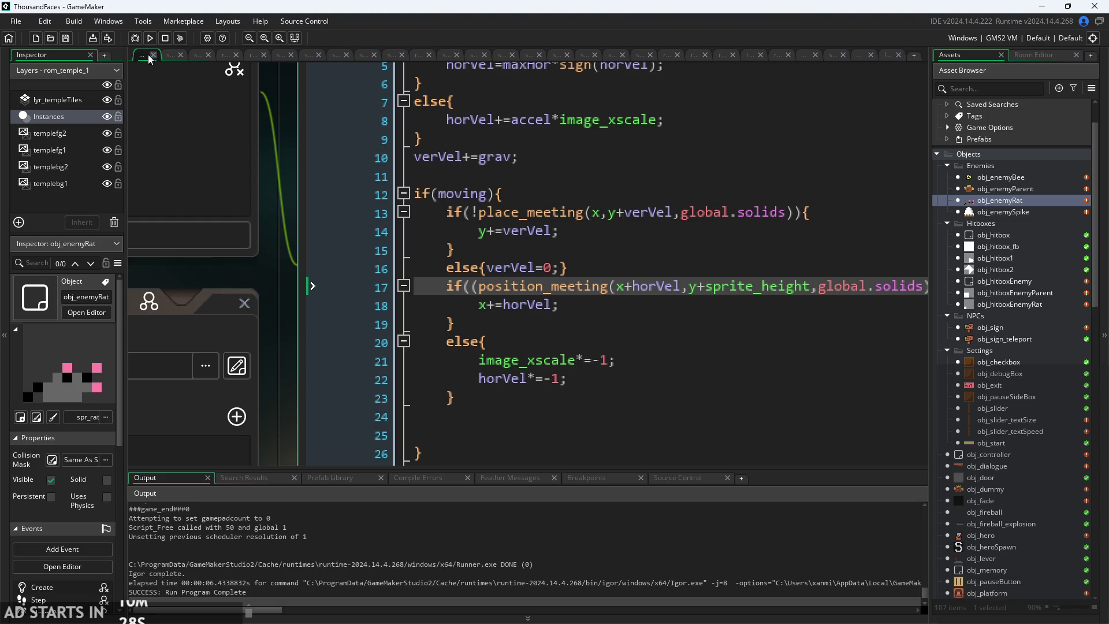
click(150, 38)
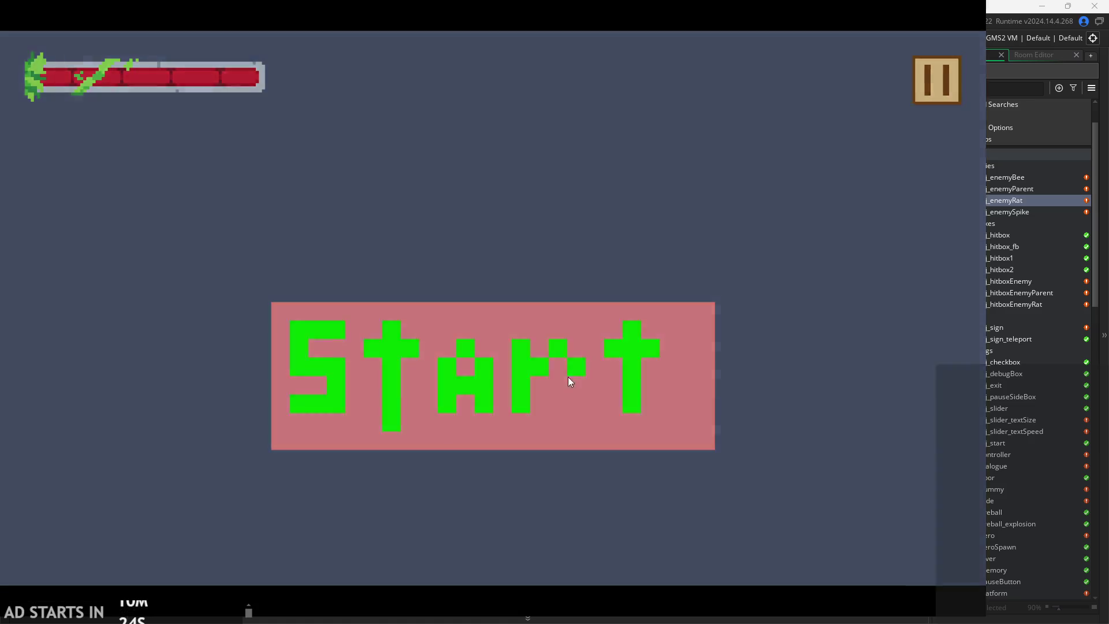
- Start the temple level and run past the sign, swinging the sword and jumping over the pillar
click(567, 377)
key(Right)
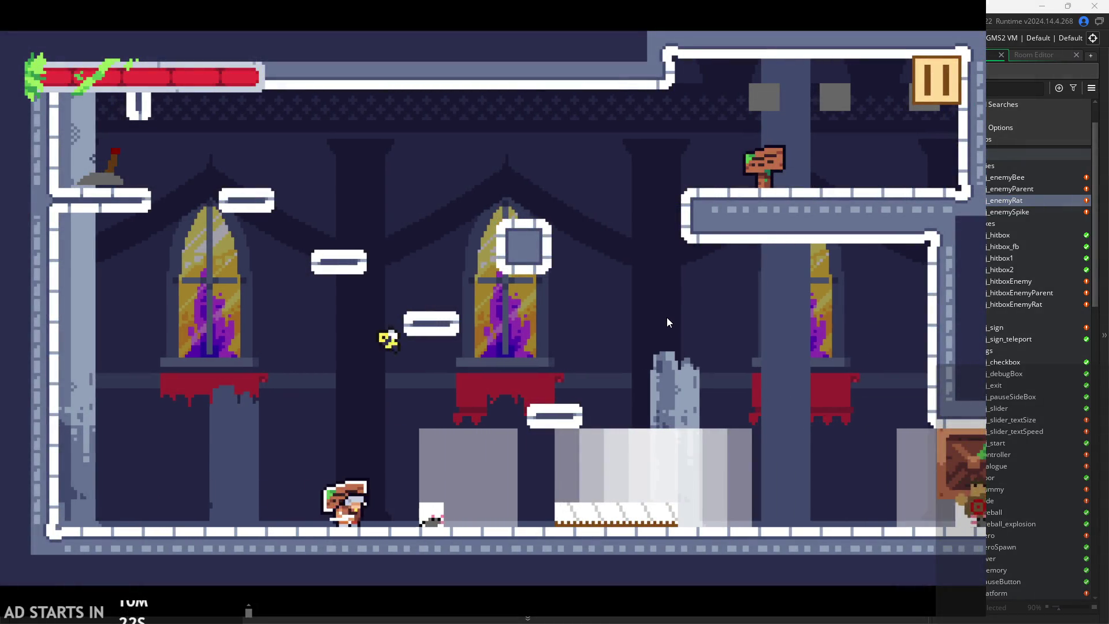
key(Left)
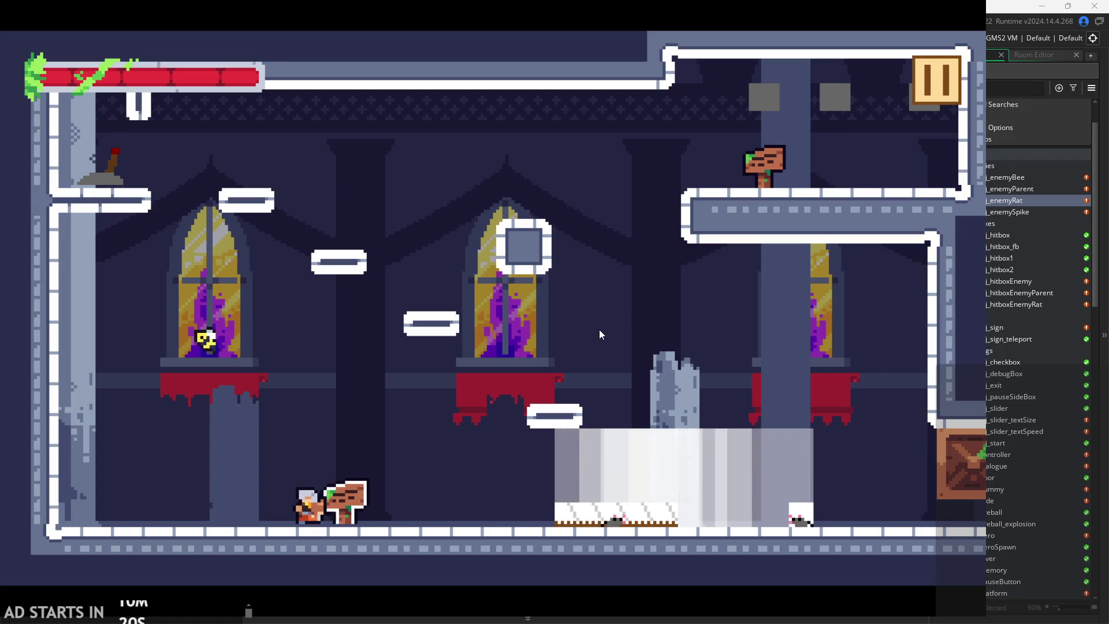
key(Right)
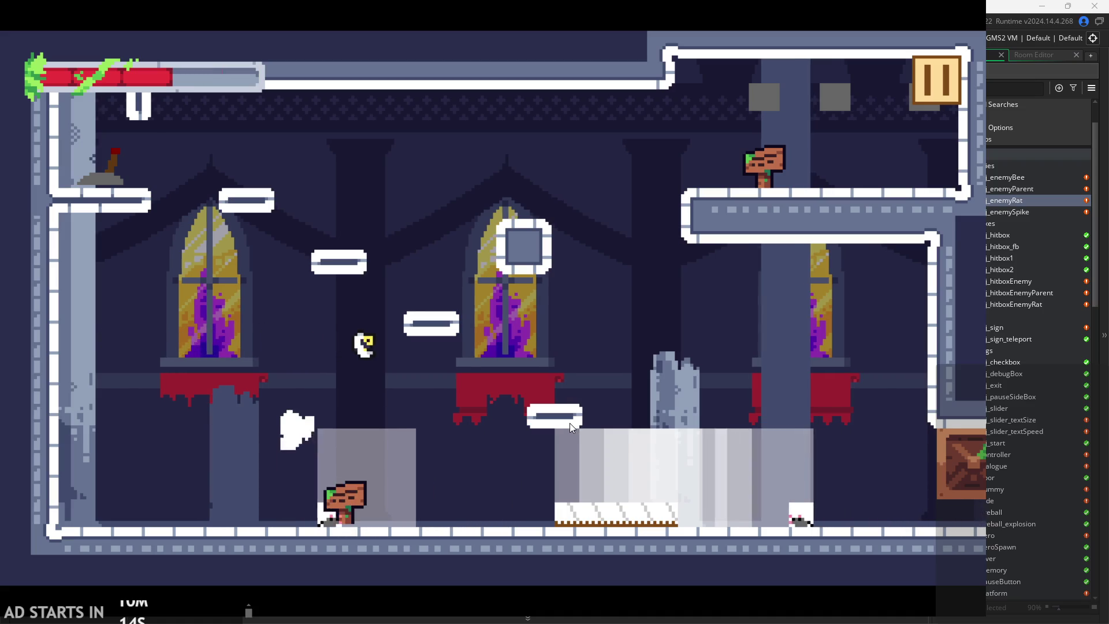
key(Right)
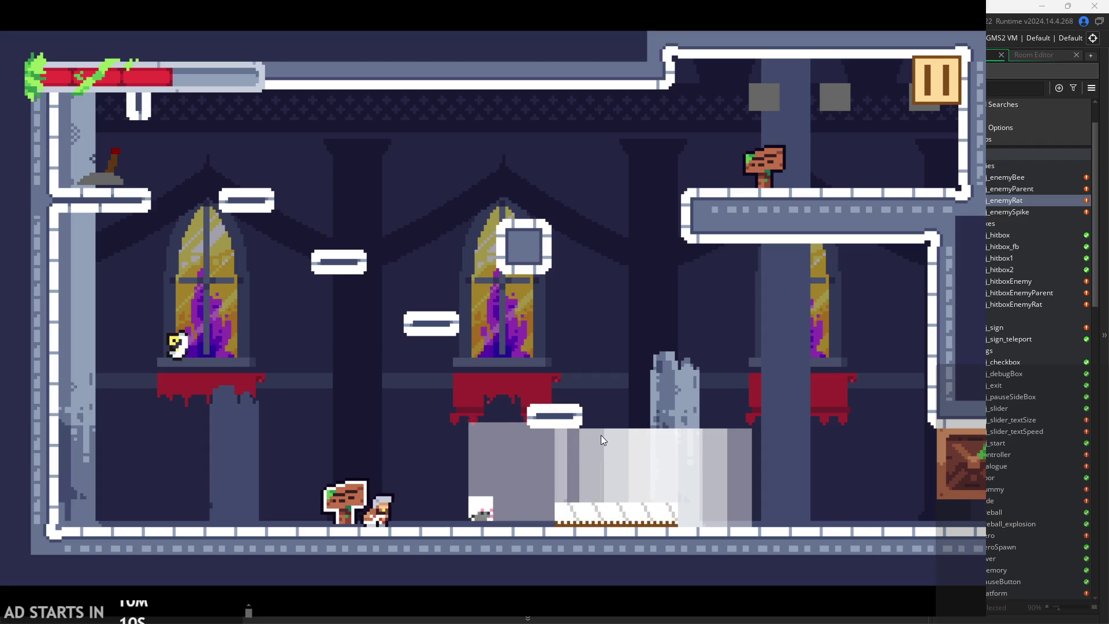
key(x)
key(Right)
key(z)
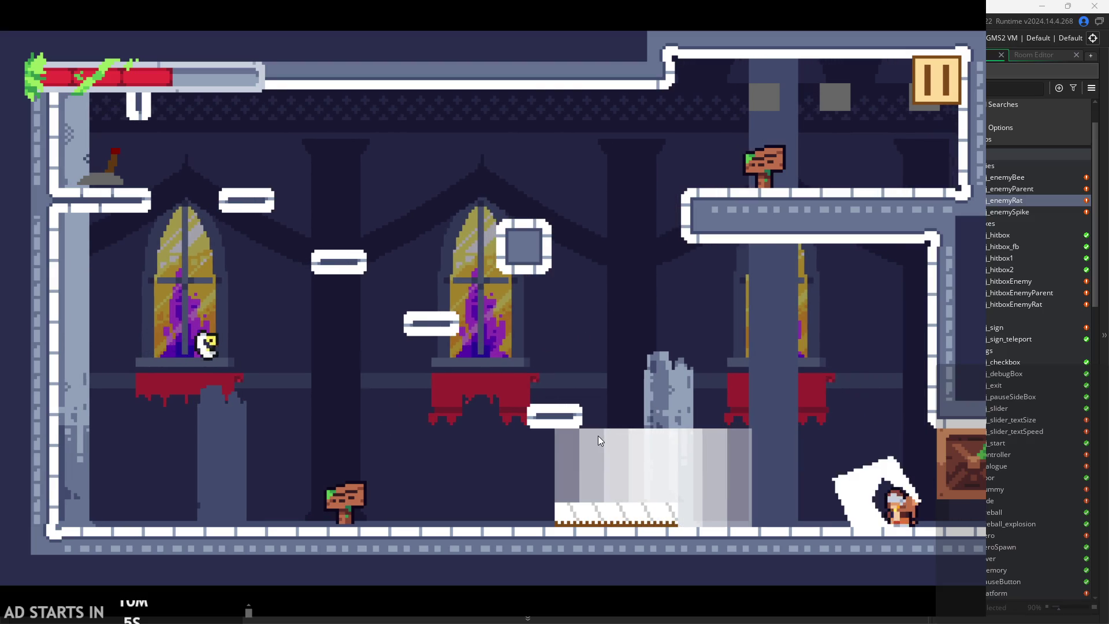
key(Left)
key(z)
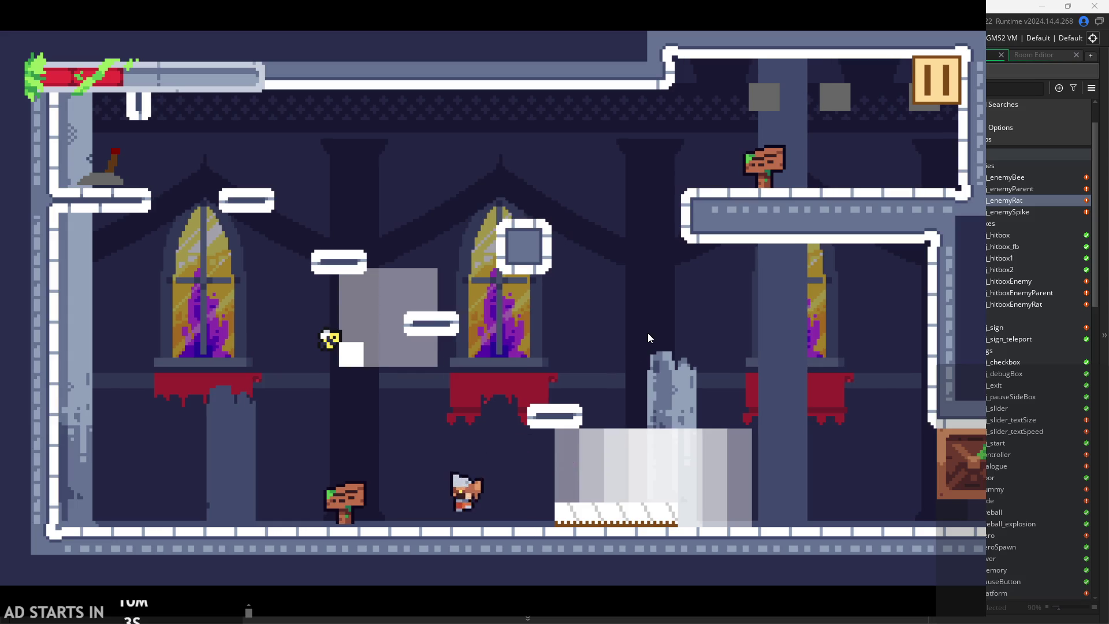
- Pause and resume the game, then run the player back and forth near the sign
click(948, 78)
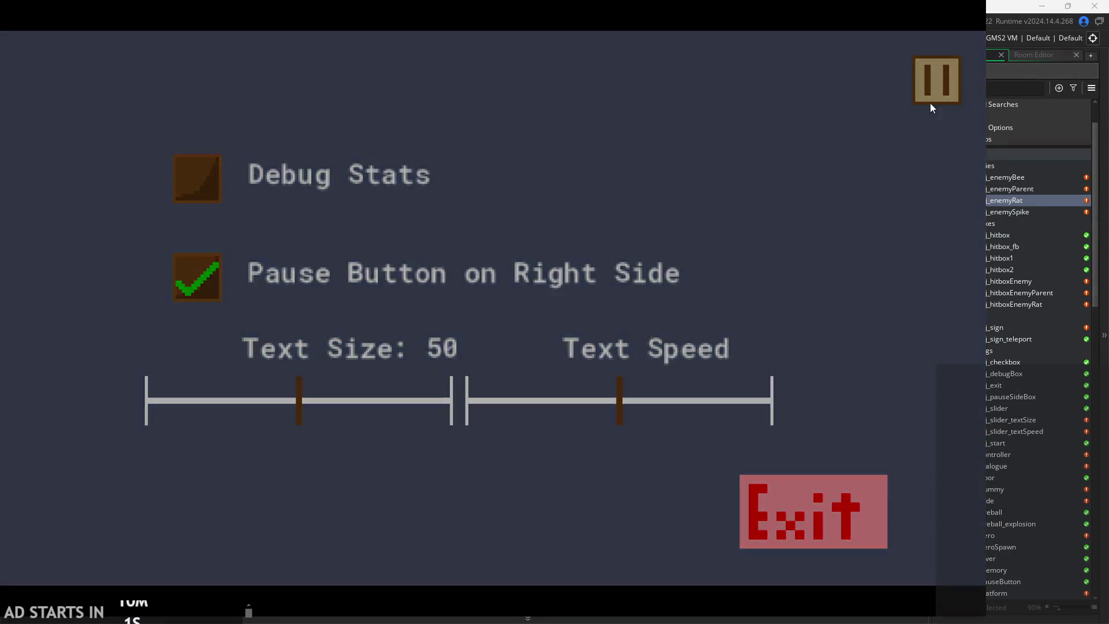
click(930, 104)
key(Left)
key(z)
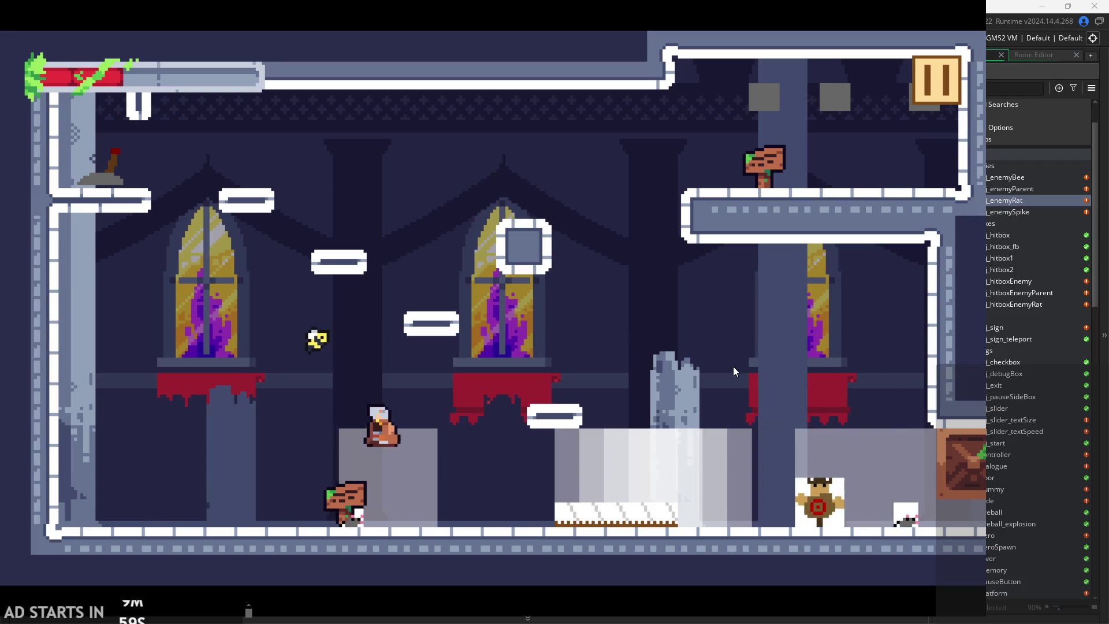
key(Right)
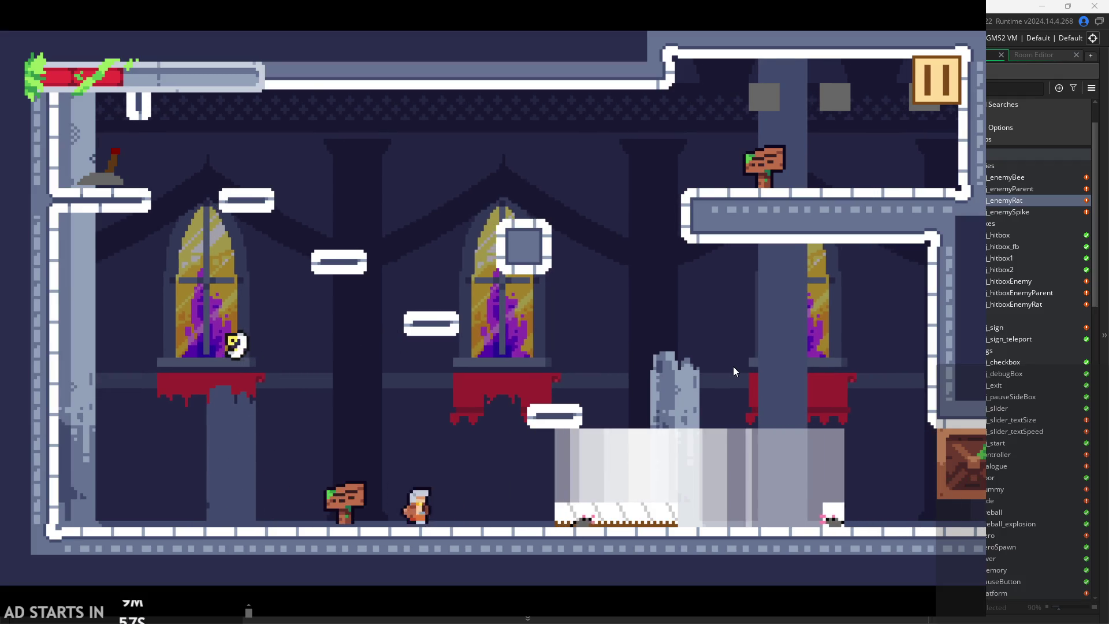
key(Left)
key(Right)
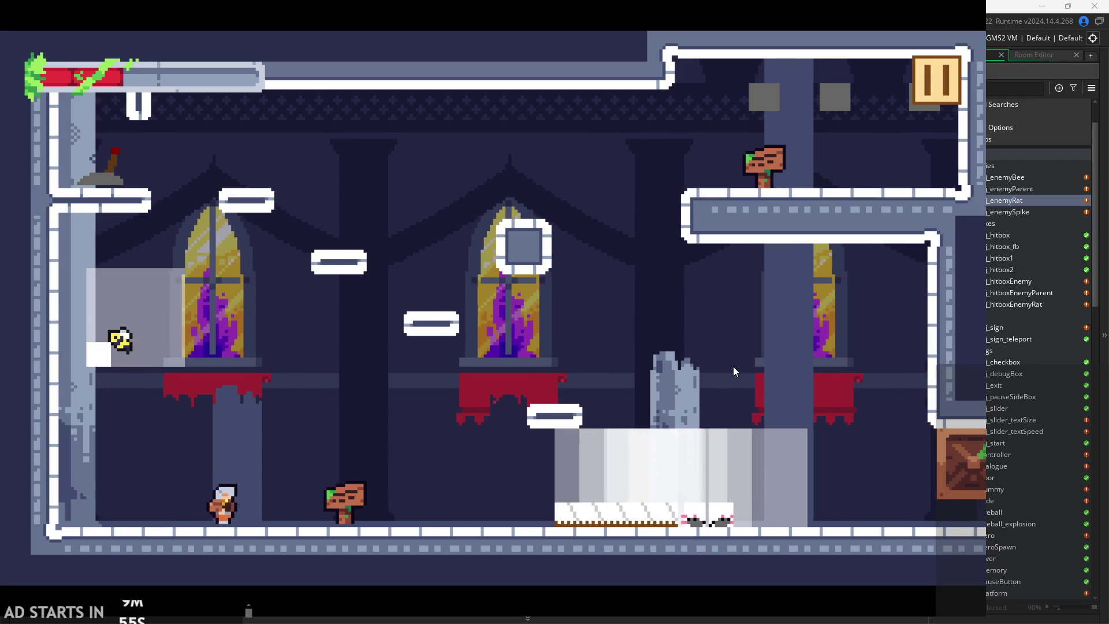
key(Right)
key(Left)
key(Right)
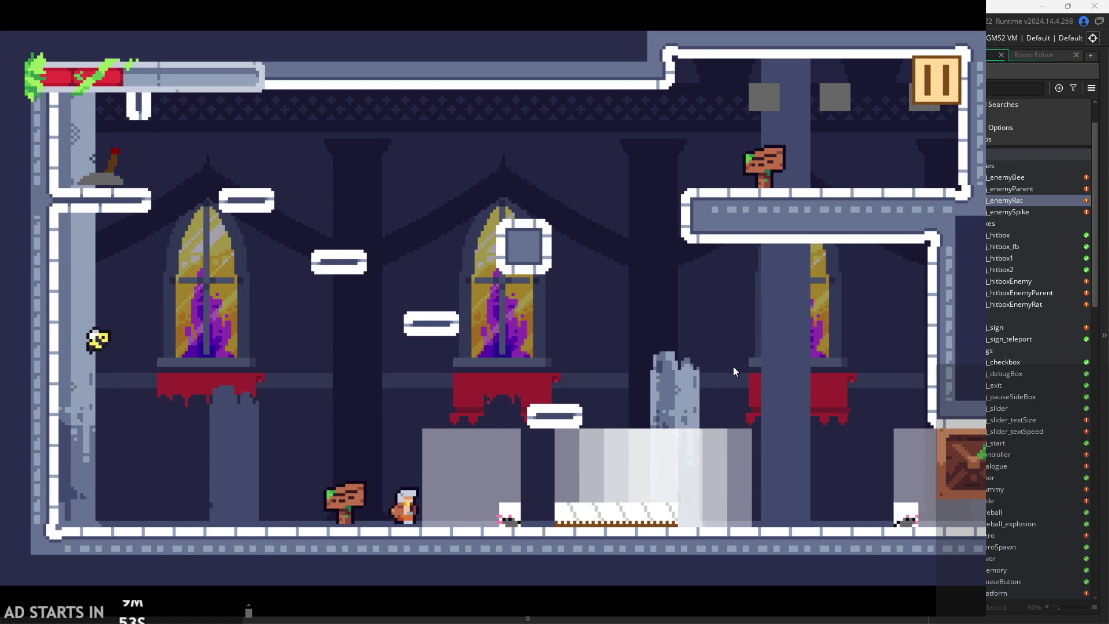
- Jump onto the red ledge and off it attacking both ways, then pause and exit to the editor
key(space)
key(Right)
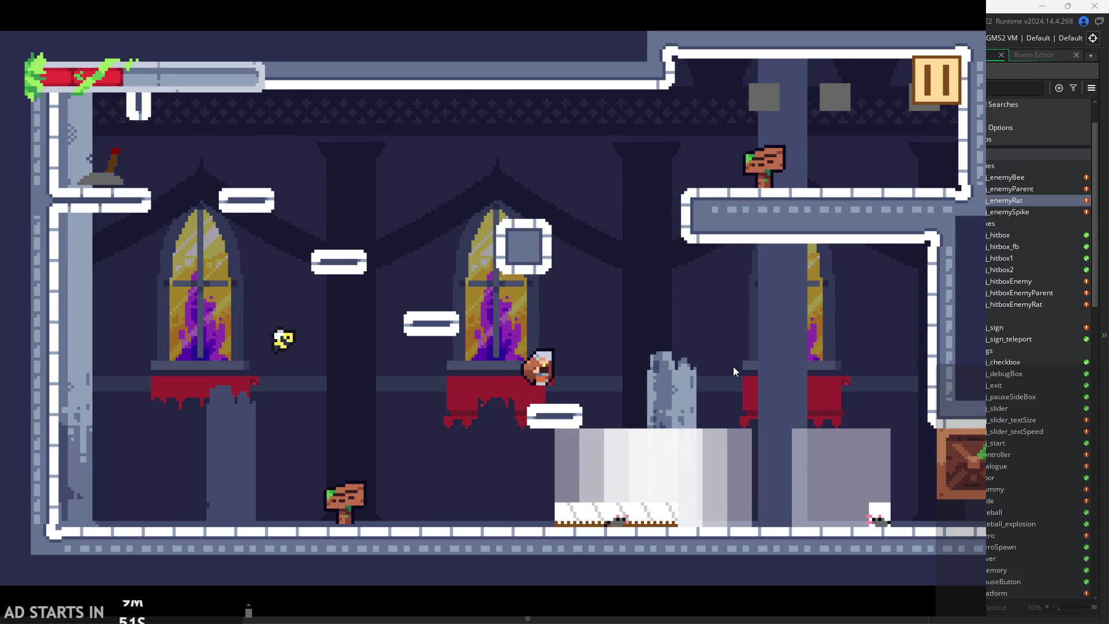
key(space)
key(Right)
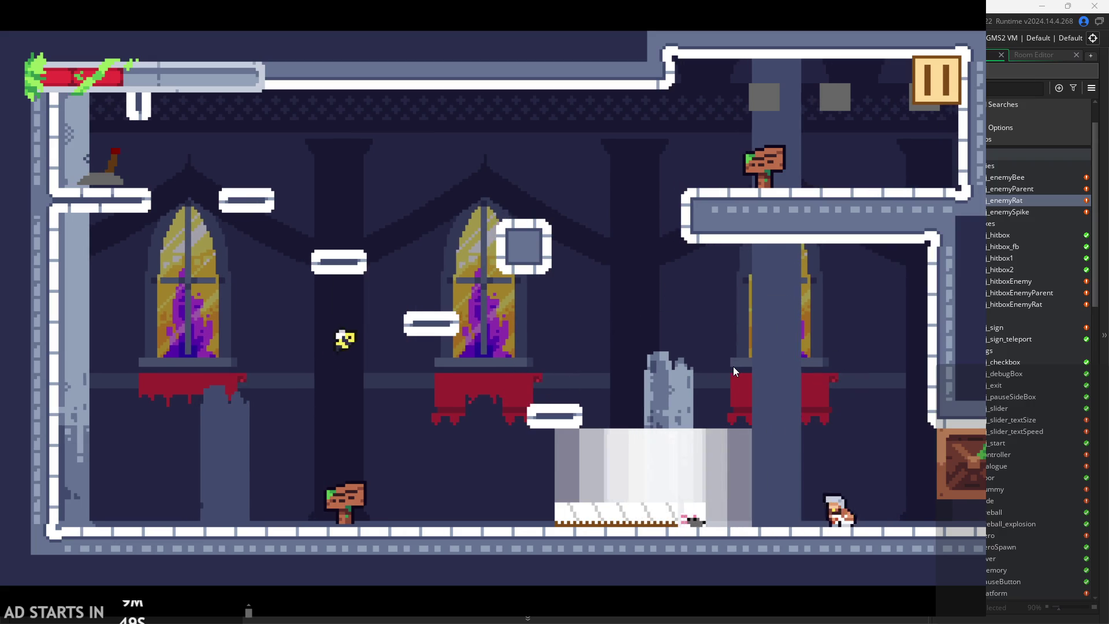
key(x)
key(space)
key(Left)
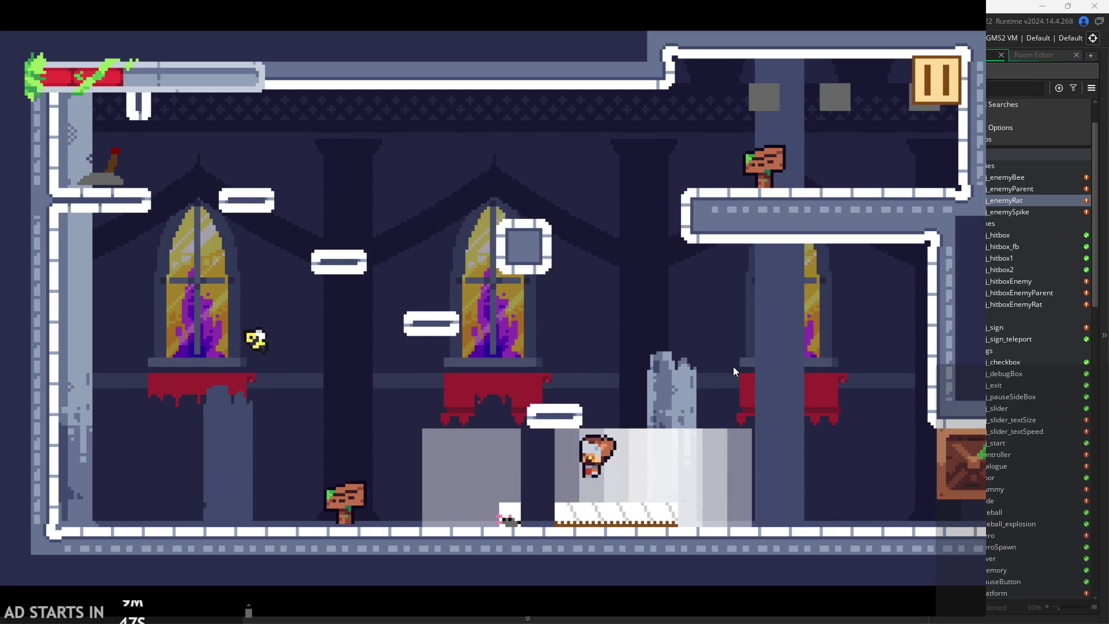
key(x)
key(Left)
key(x)
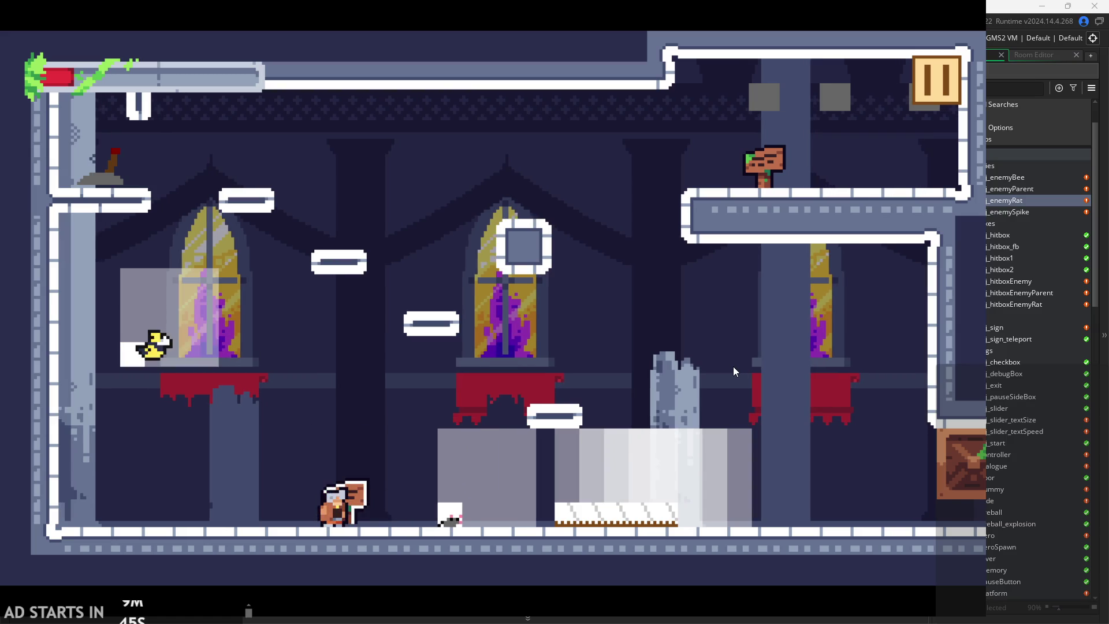
key(Right)
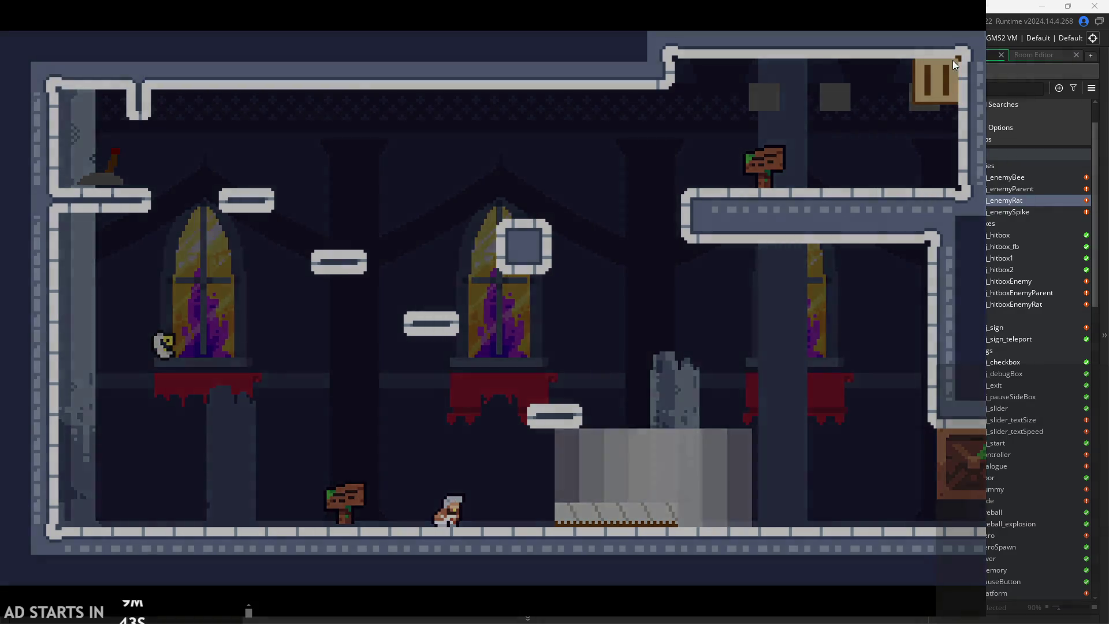
click(952, 60)
click(794, 494)
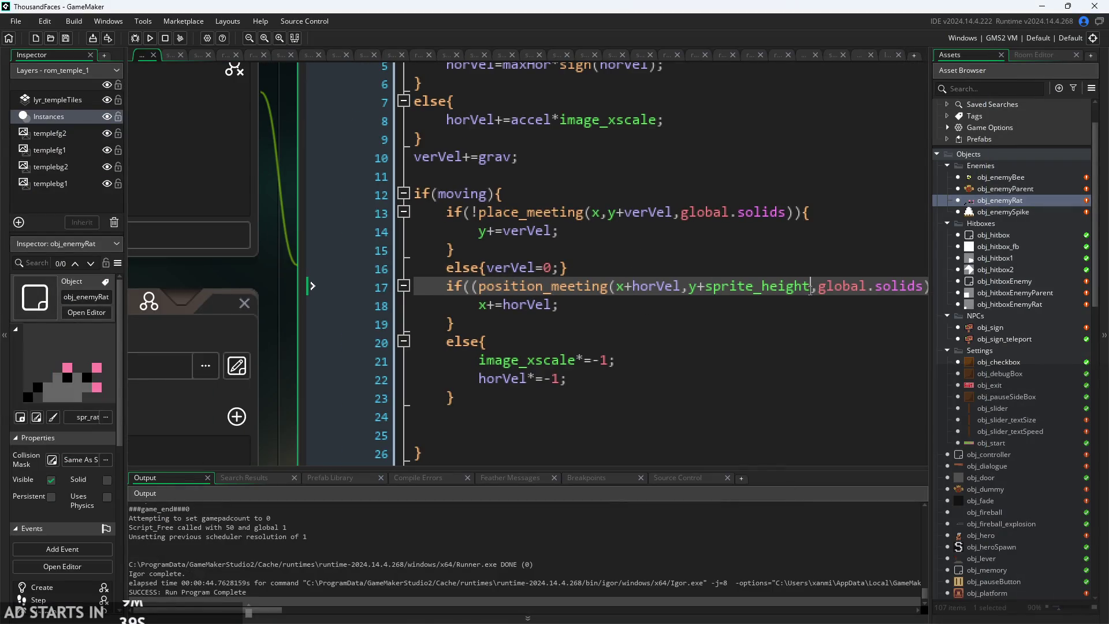
- Replace +2 with +sprite_height in obj_enemyParent's line 16 ground check, then run and start the game
key(shift+Left)
key(ctrl+c)
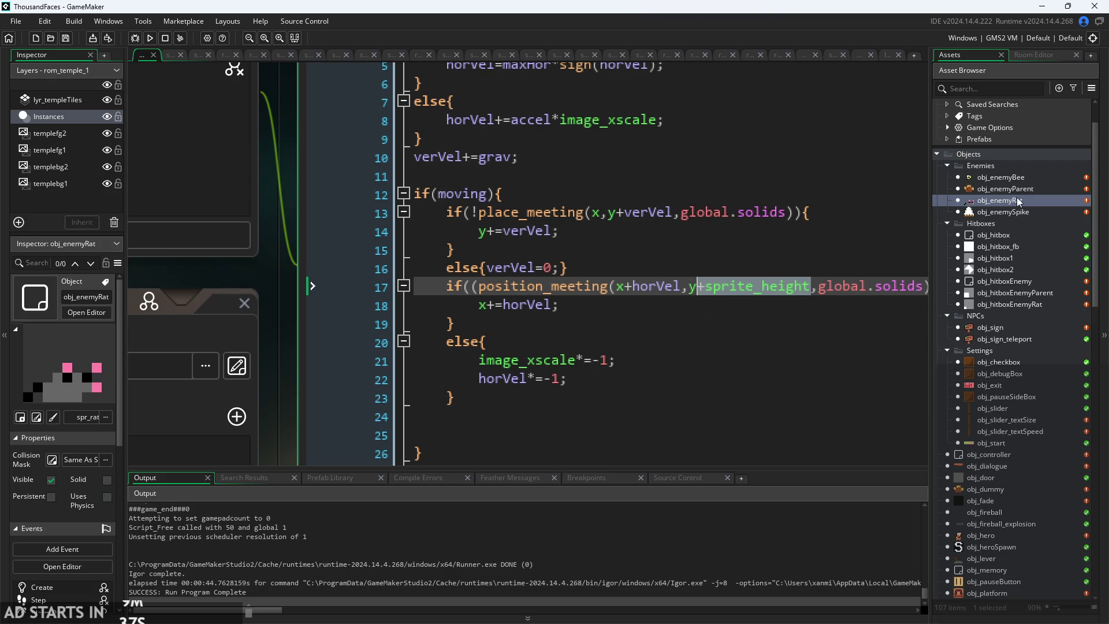
double_click(1016, 189)
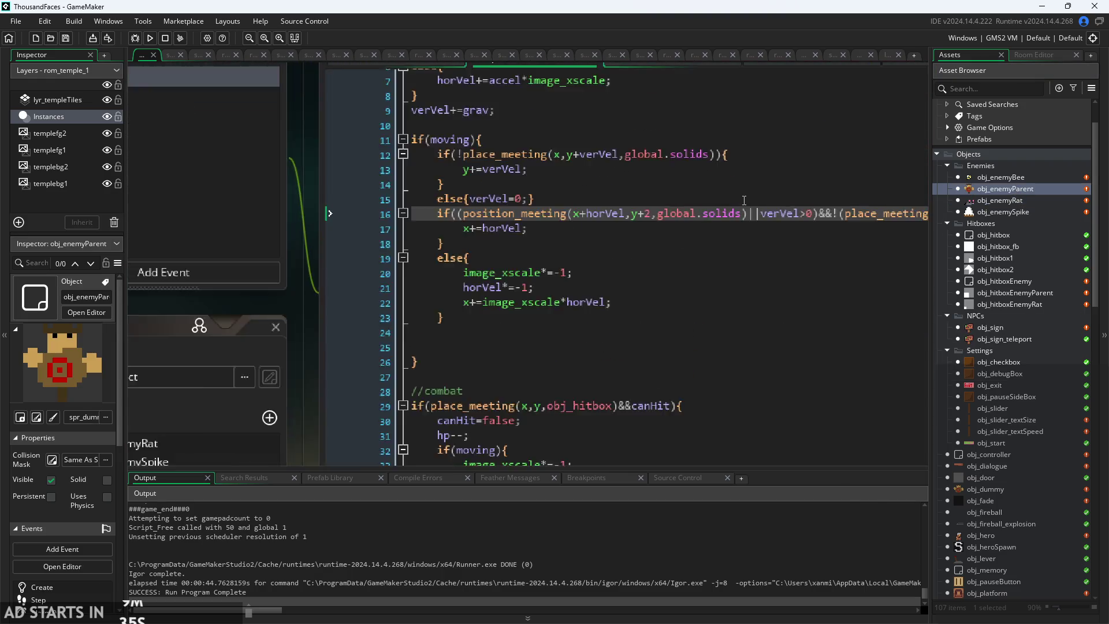
ctrl+scroll(693, 222, up, 3)
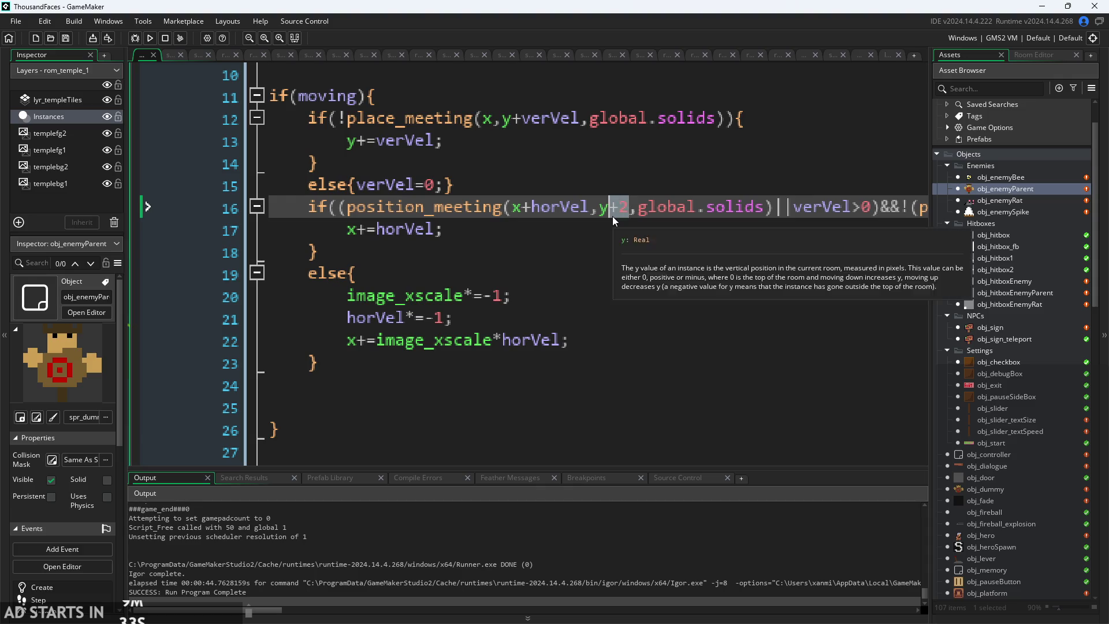
key(ctrl+v)
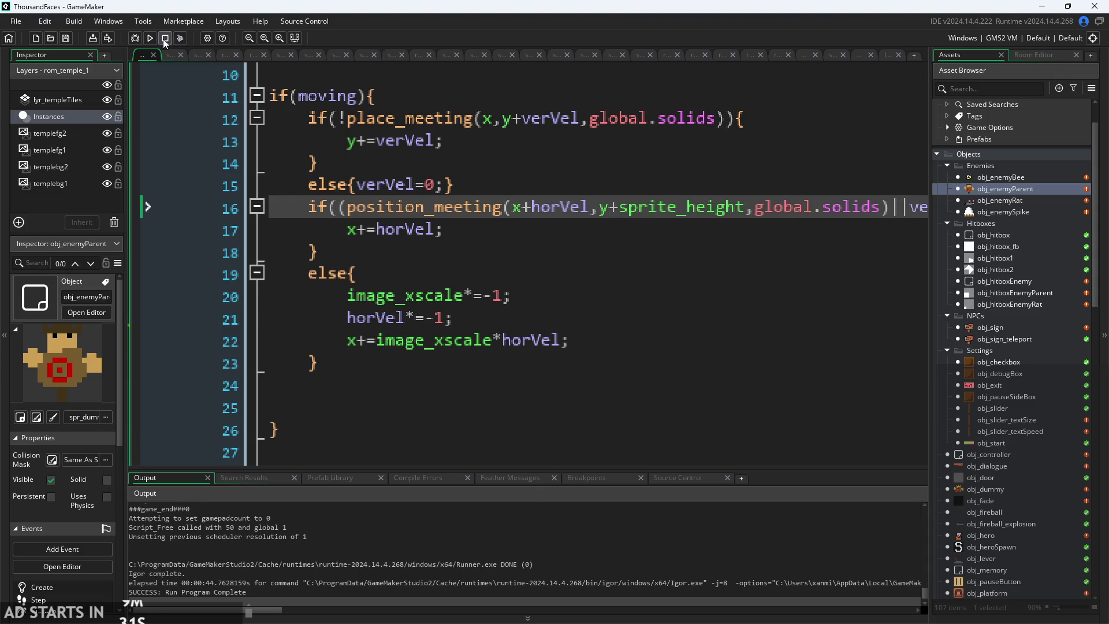
click(150, 38)
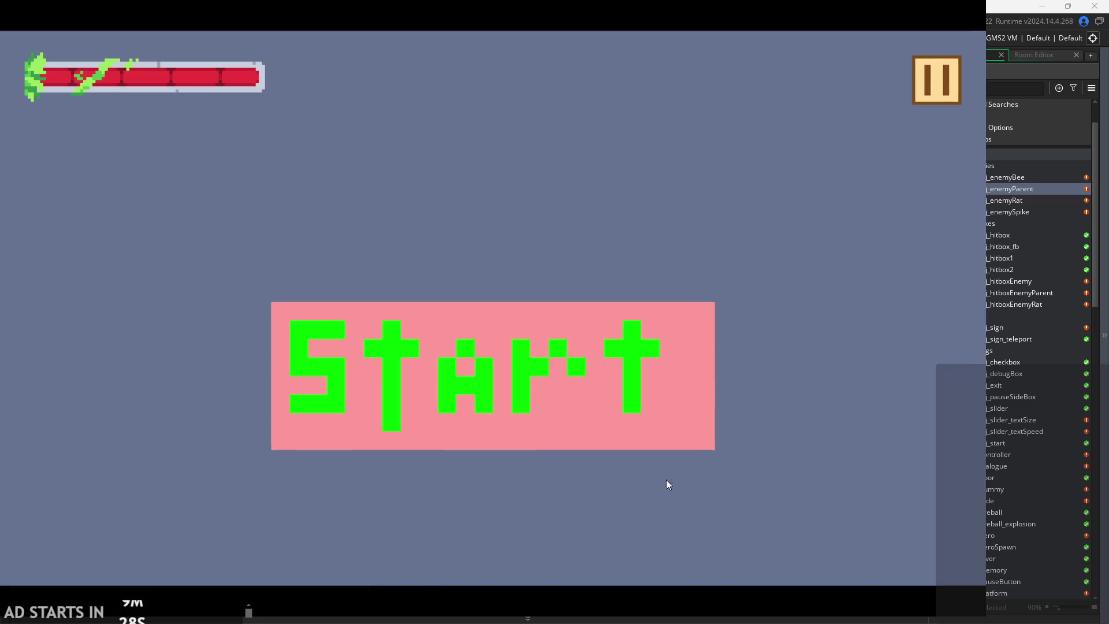
click(561, 358)
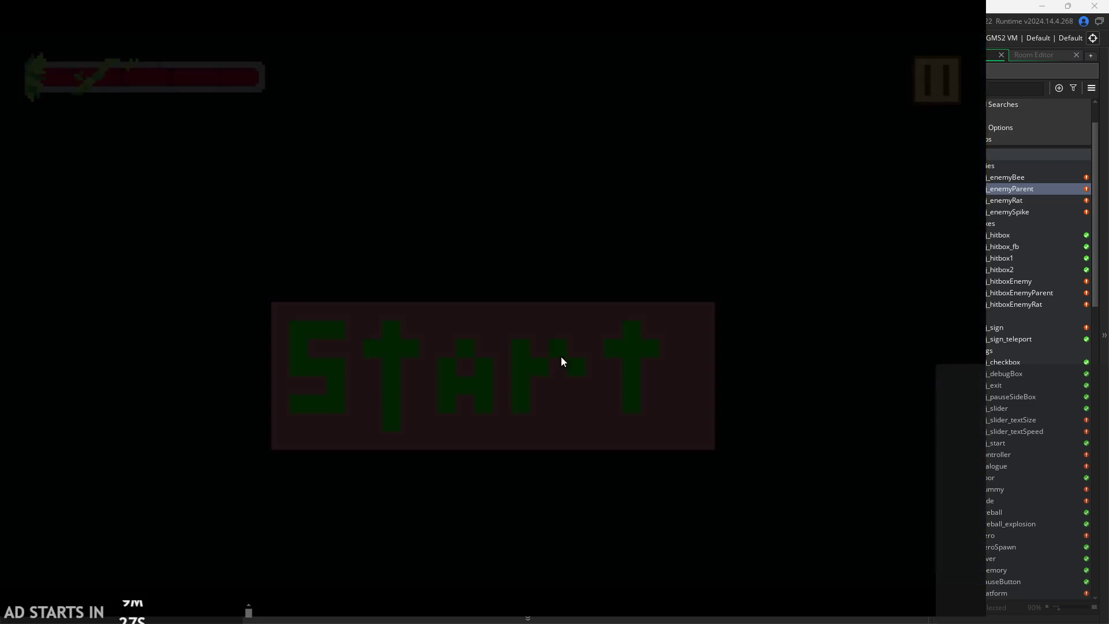
- Jump the player across the small and upper-right platforms and into the next castle room
key(Right)
key(space)
key(Left)
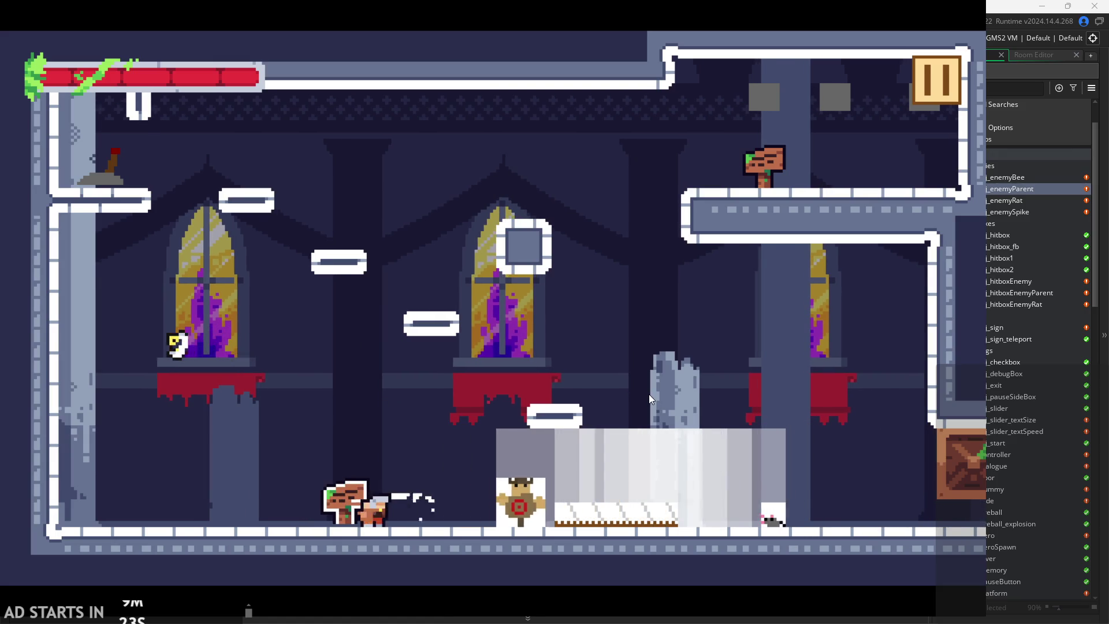
key(Right)
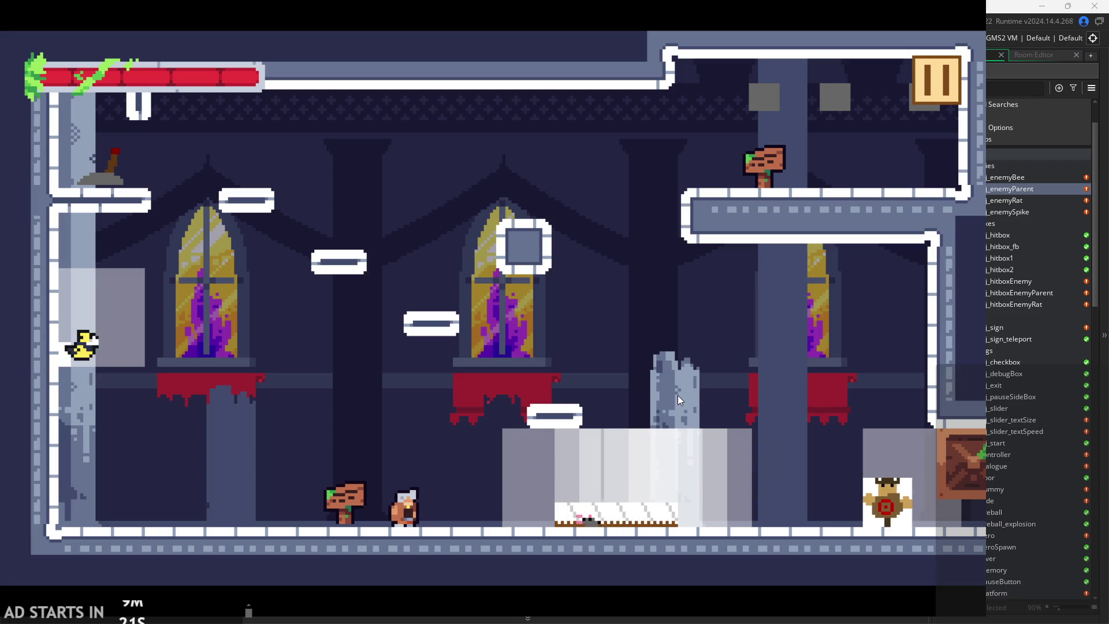
key(space)
key(Right)
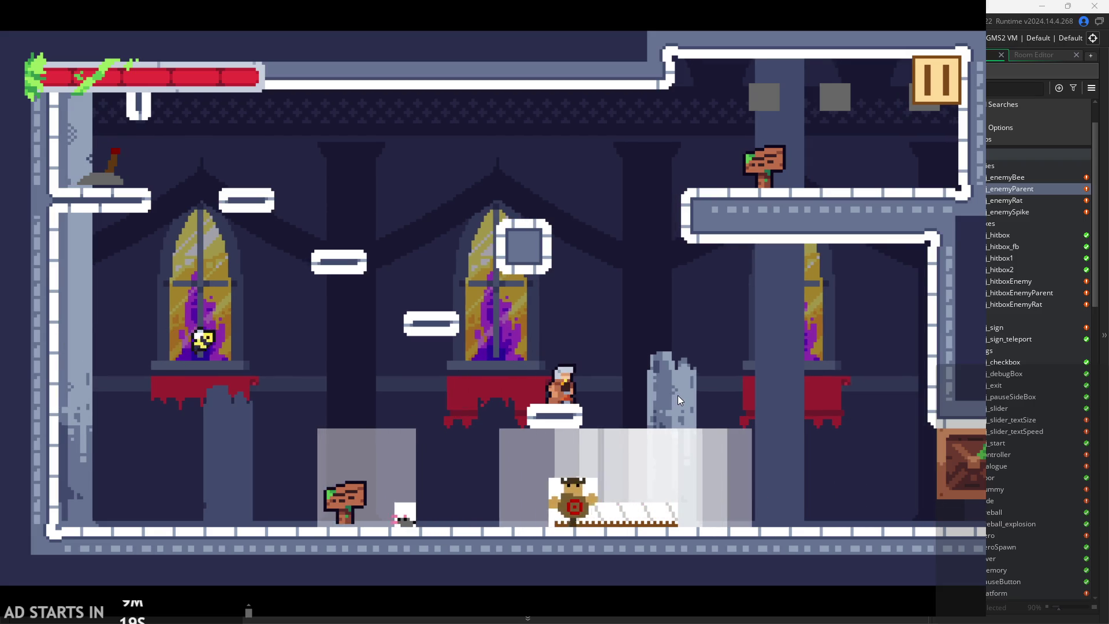
key(space)
key(Left)
key(Right)
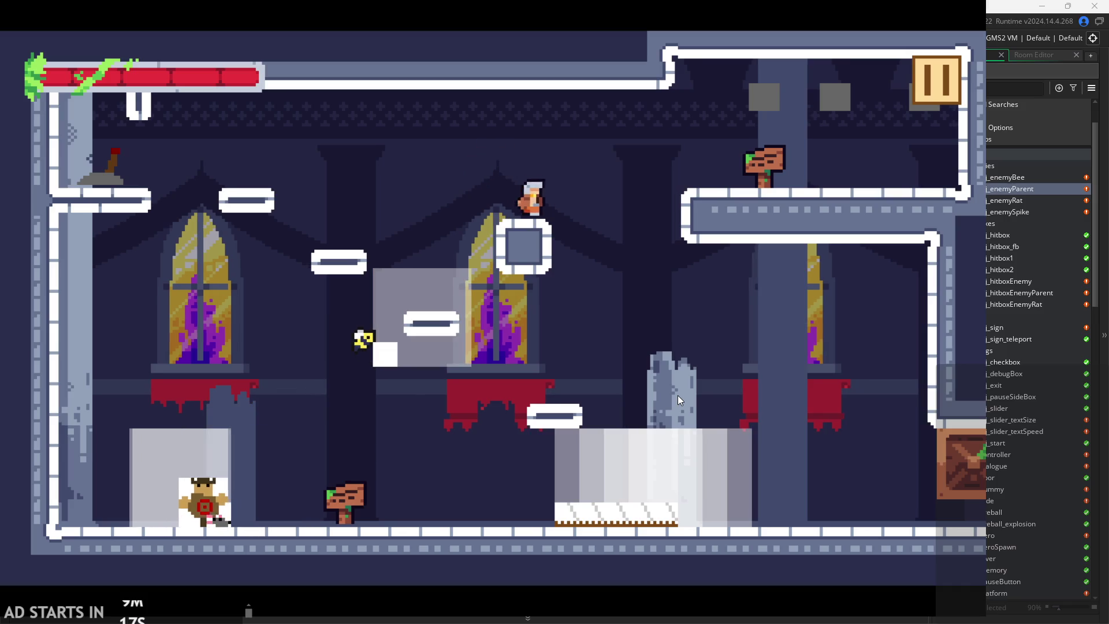
key(space)
key(space)
key(Right)
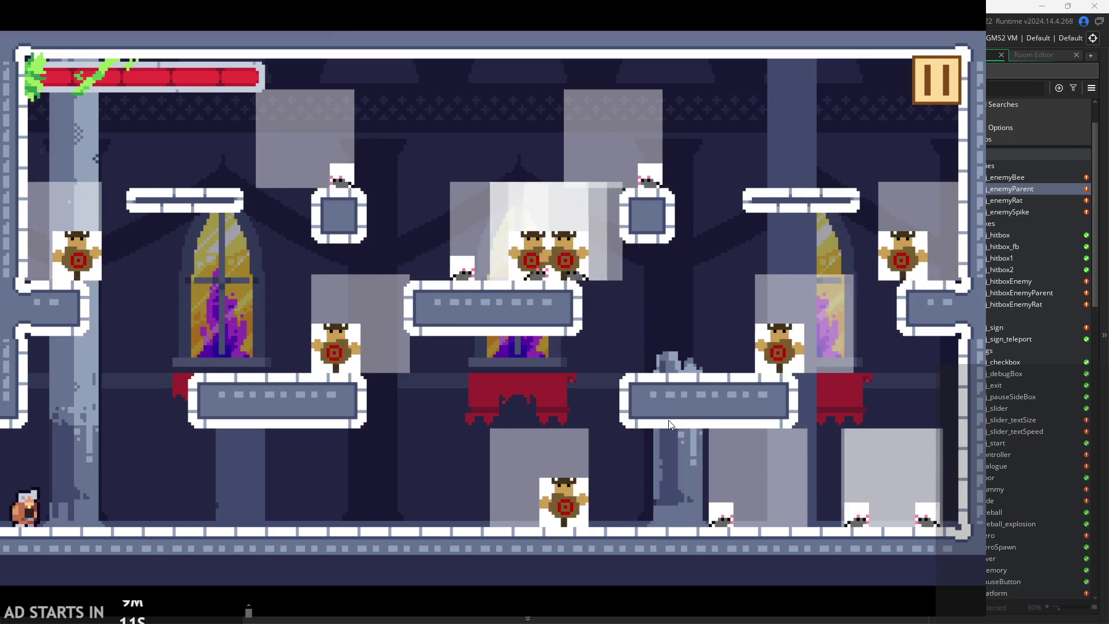
- Walk right along the floor, pause and resume once, then pause and exit to the editor
key(Right)
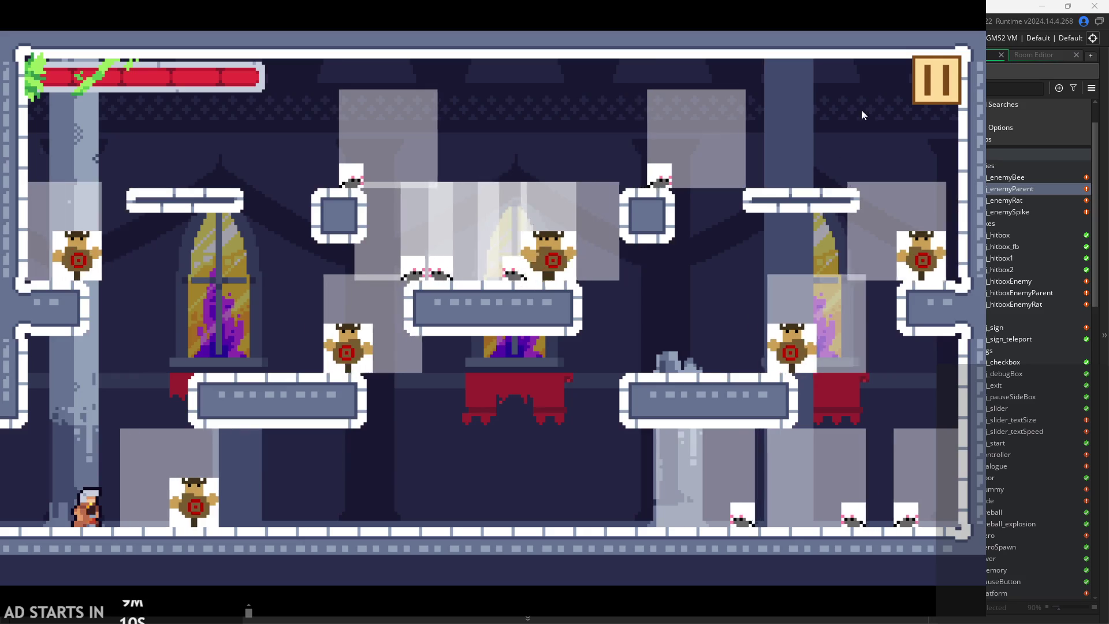
click(942, 89)
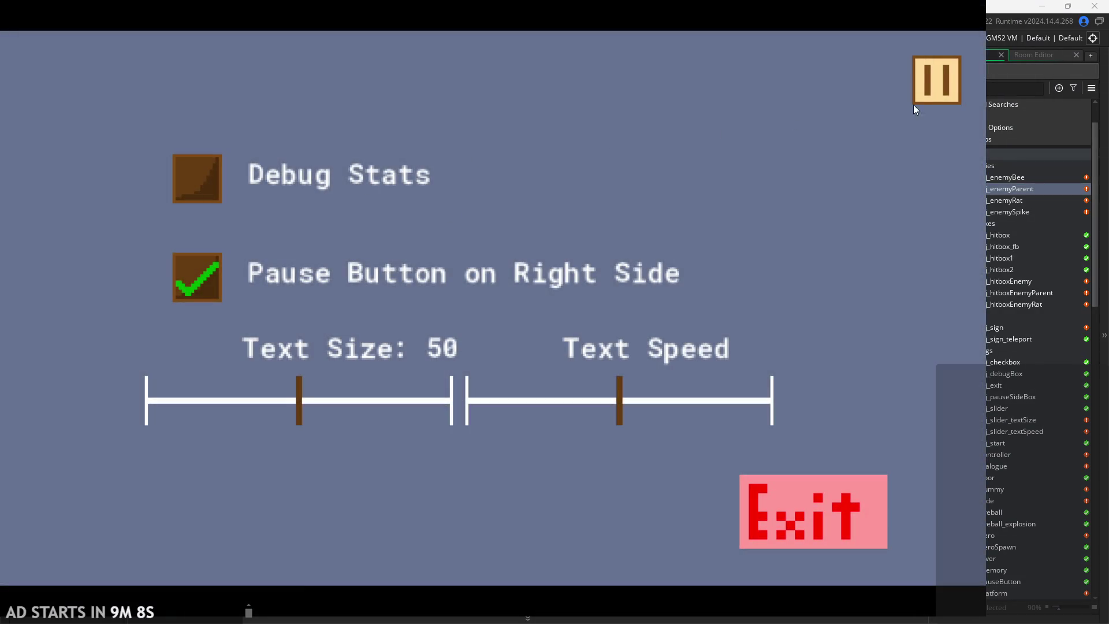
click(915, 103)
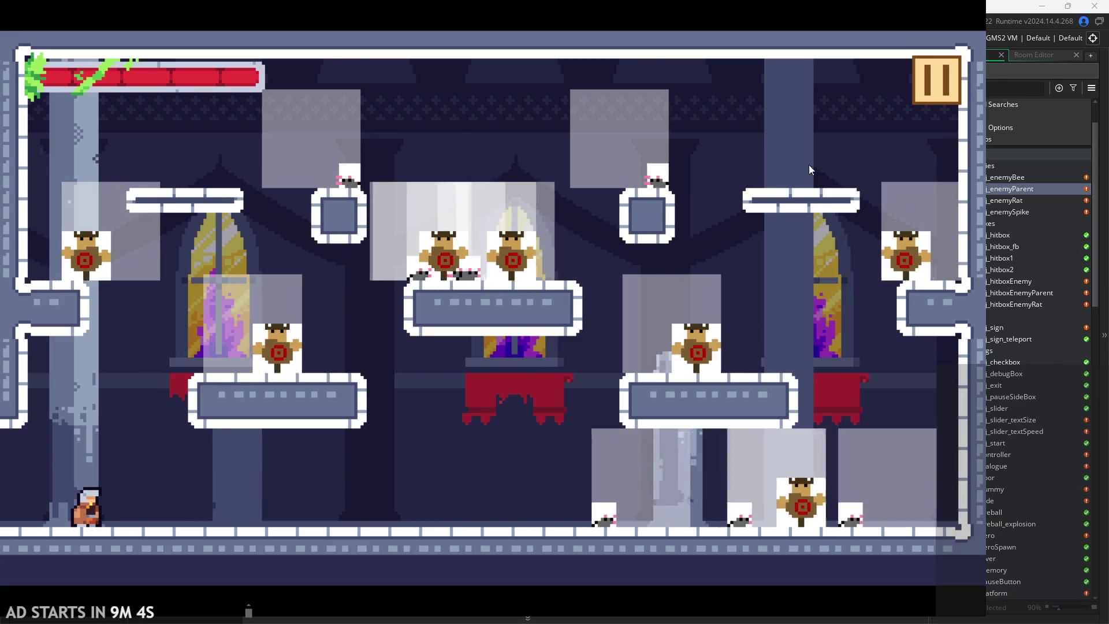
click(931, 74)
click(792, 519)
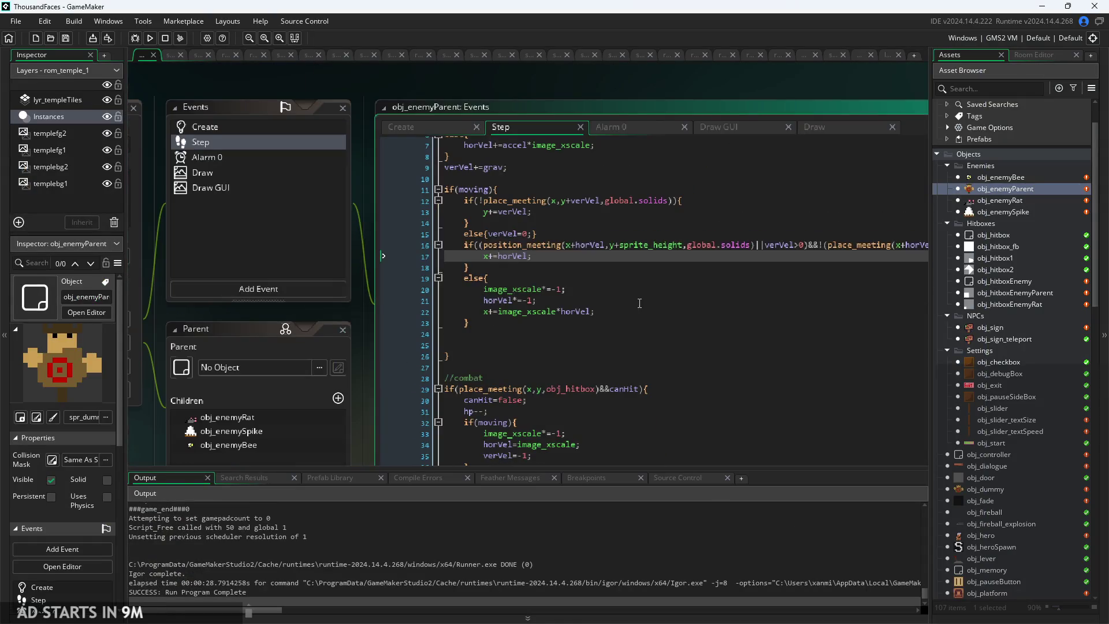
- Step through obj_enemyParent's Step event lines with the arrow keys, then rebuild and run the game
key(Down)
key(Down)
key(Up)
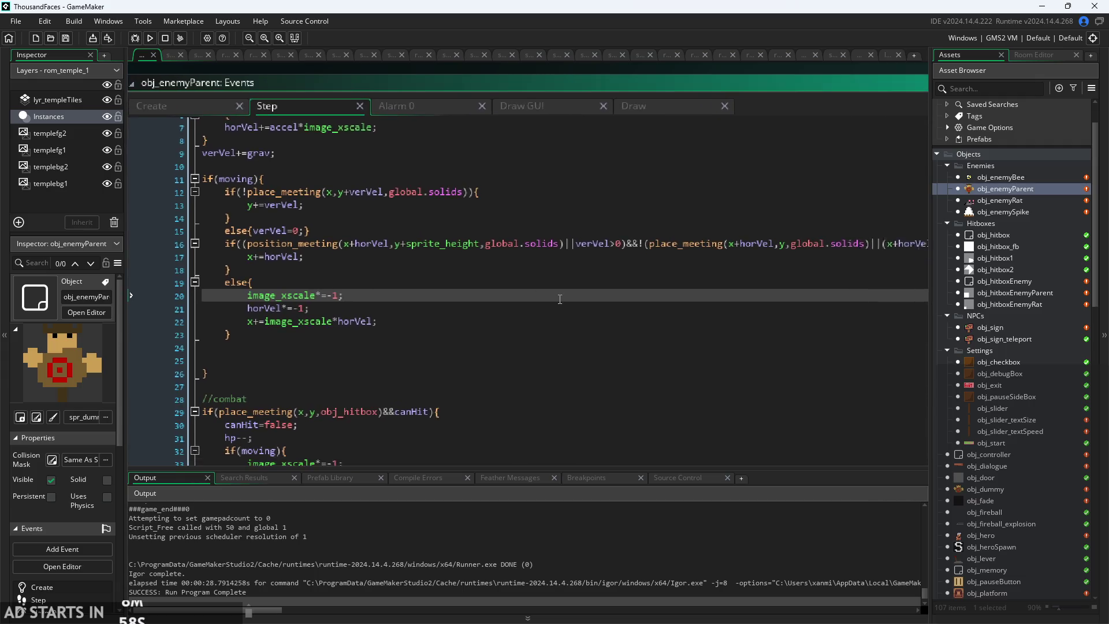
key(Up)
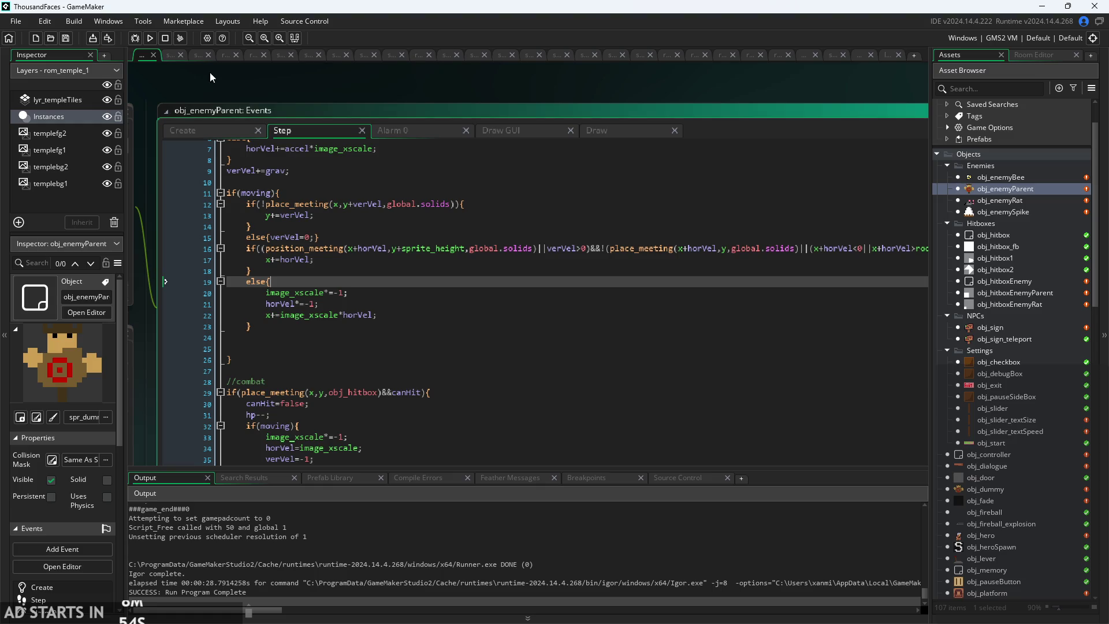
click(156, 37)
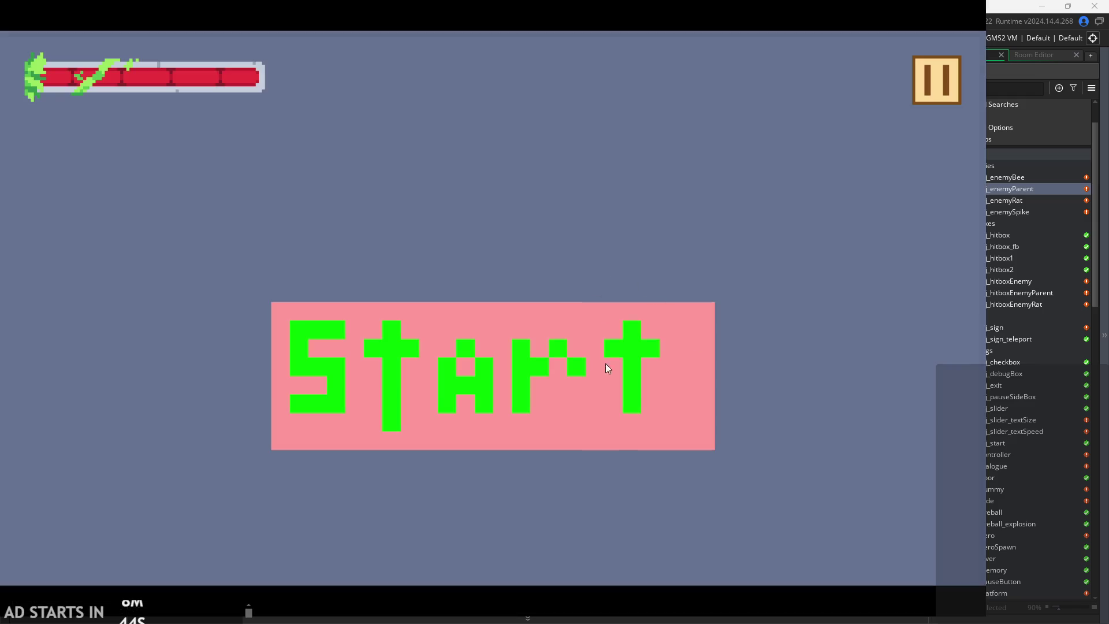
- Start the game, walk to the sign, and jump onto the window ledge and back
click(606, 364)
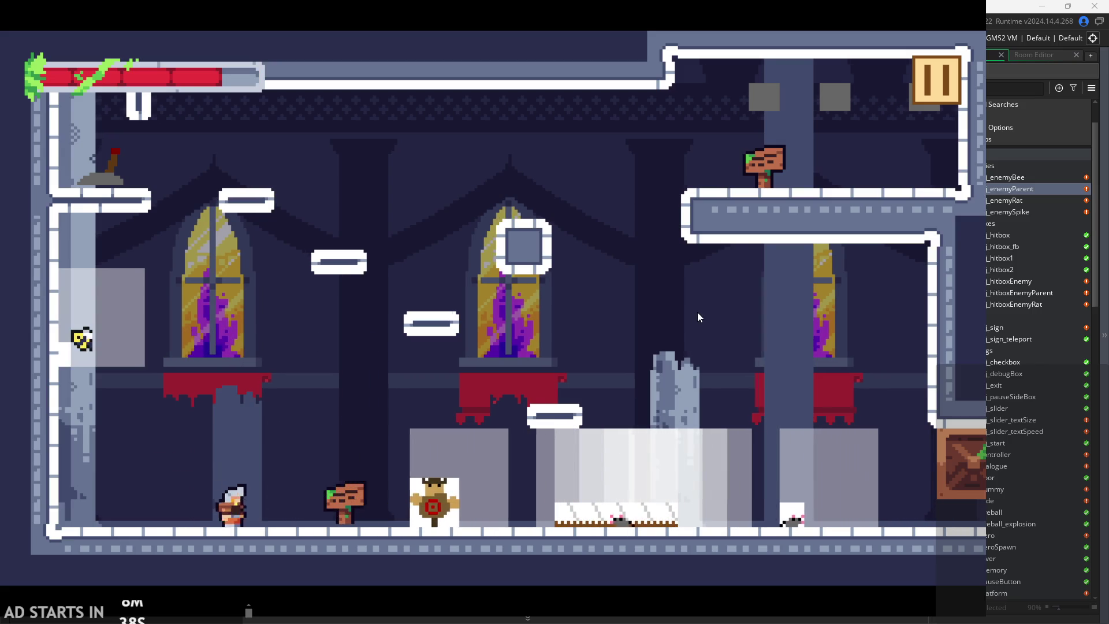
key(Right)
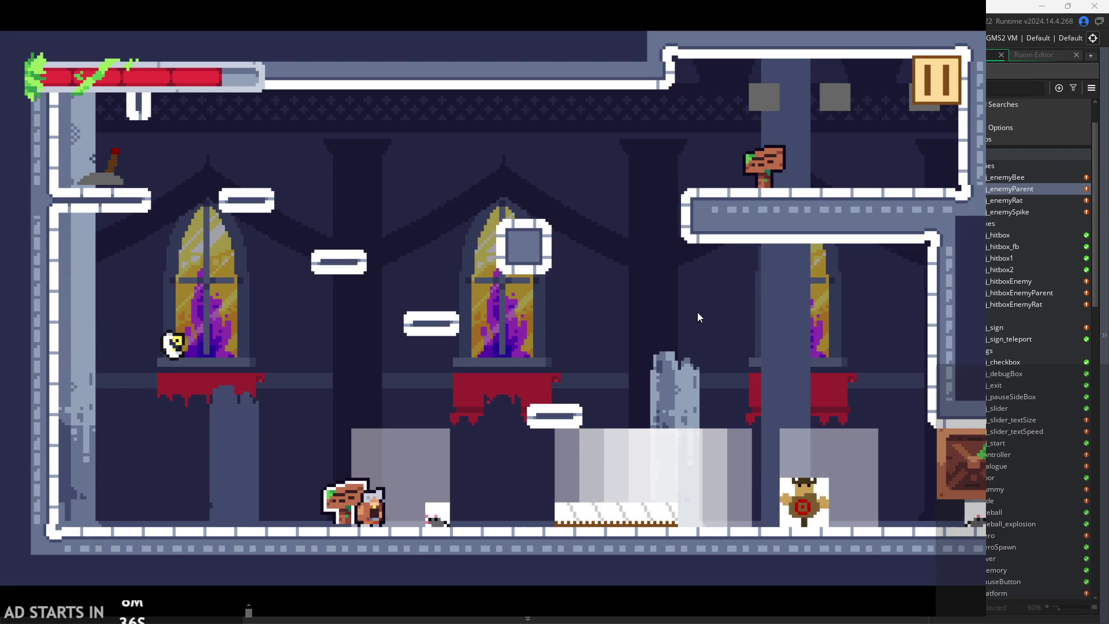
key(Right)
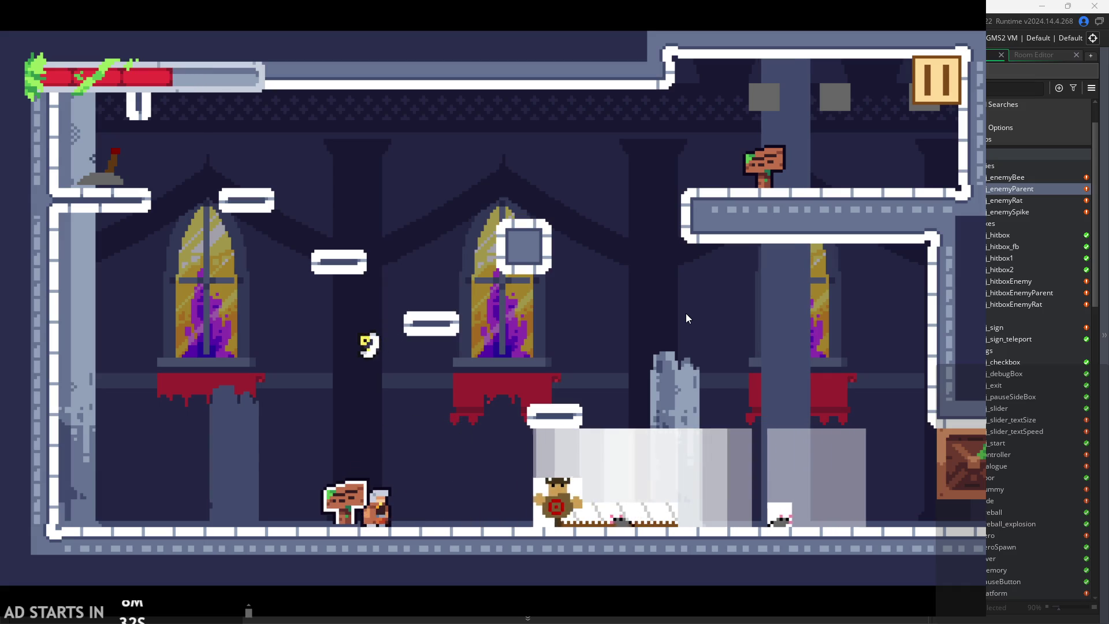
key(Right)
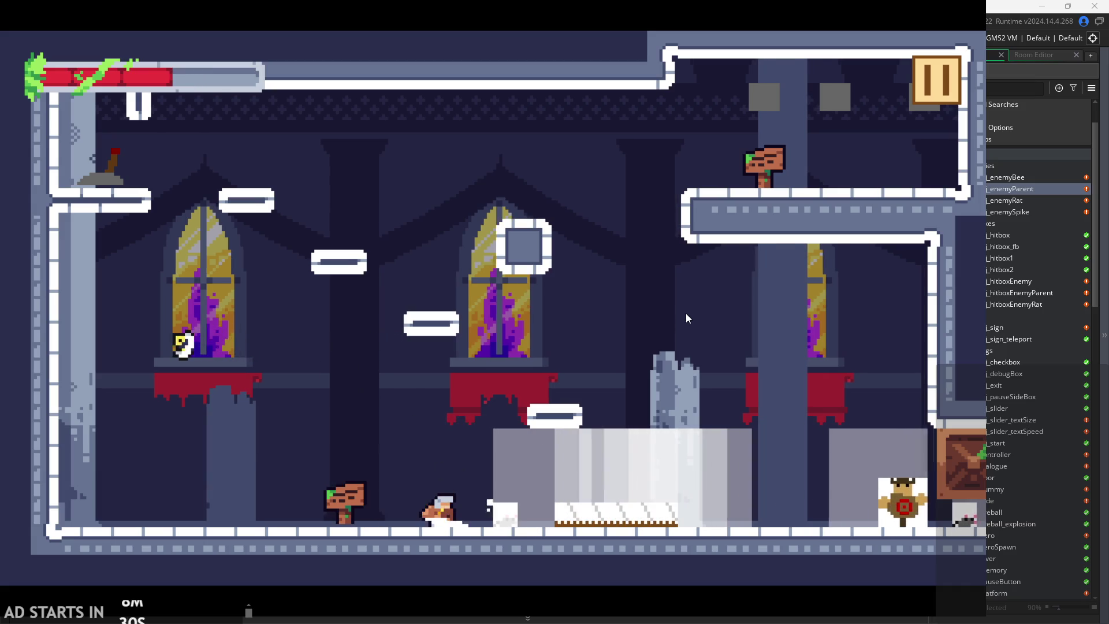
key(Left)
key(space)
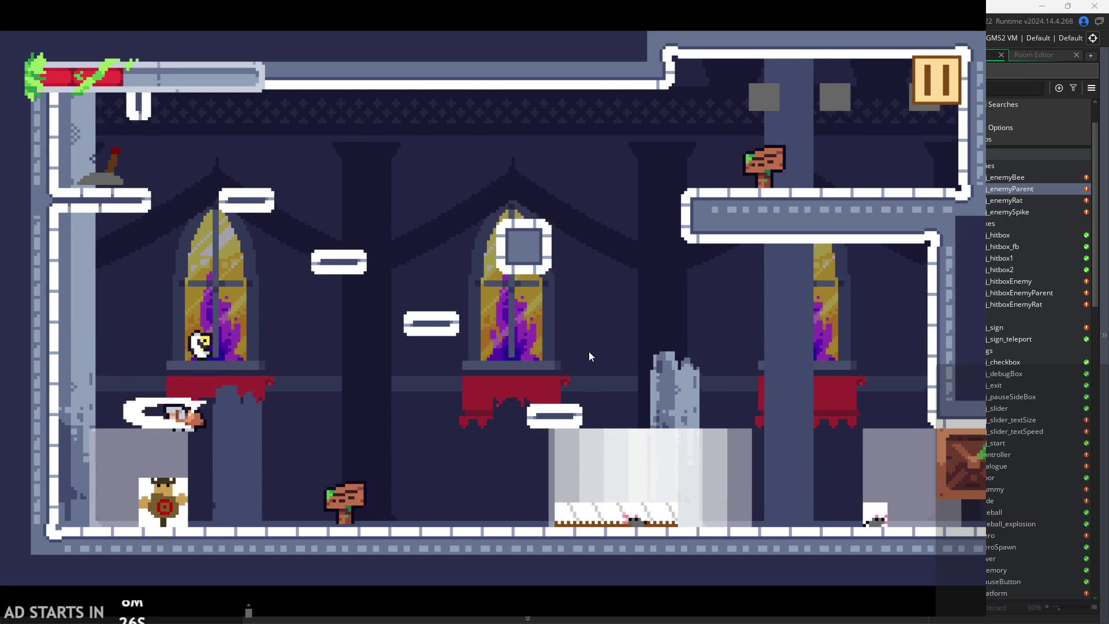
key(Right)
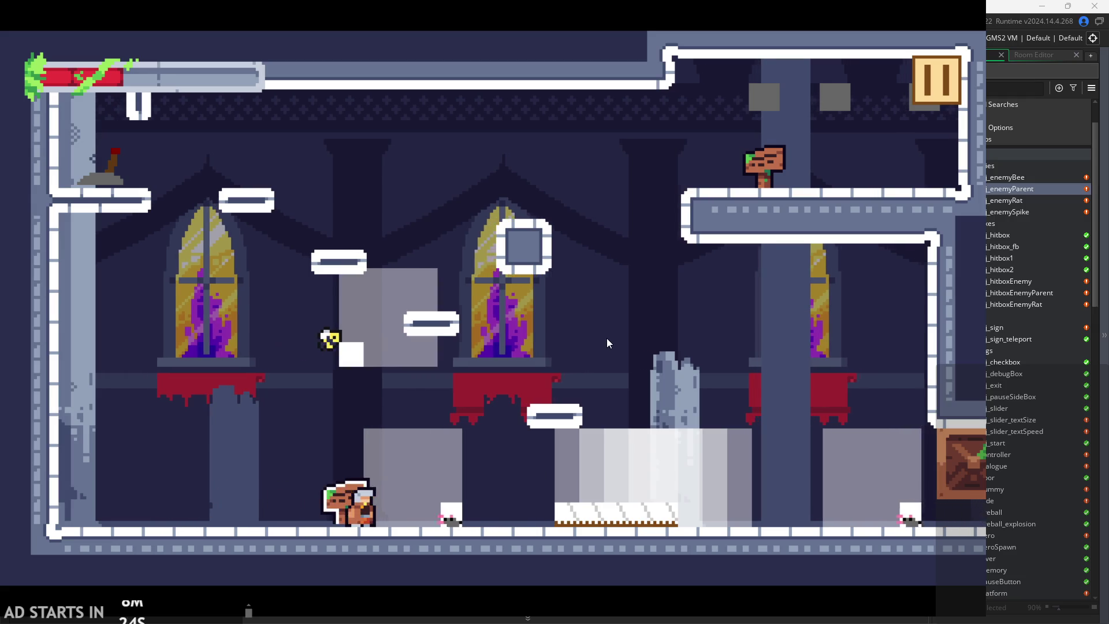
key(space)
key(Right)
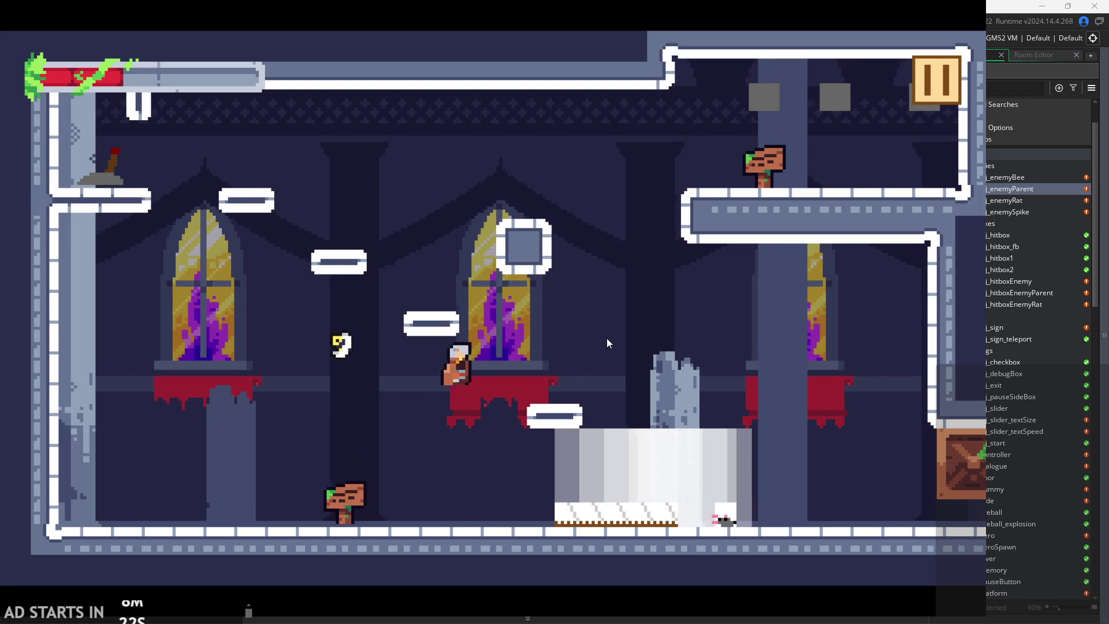
- Run back and forth, slide, and climb the left wall before returning to the sign
key(Left)
key(Right)
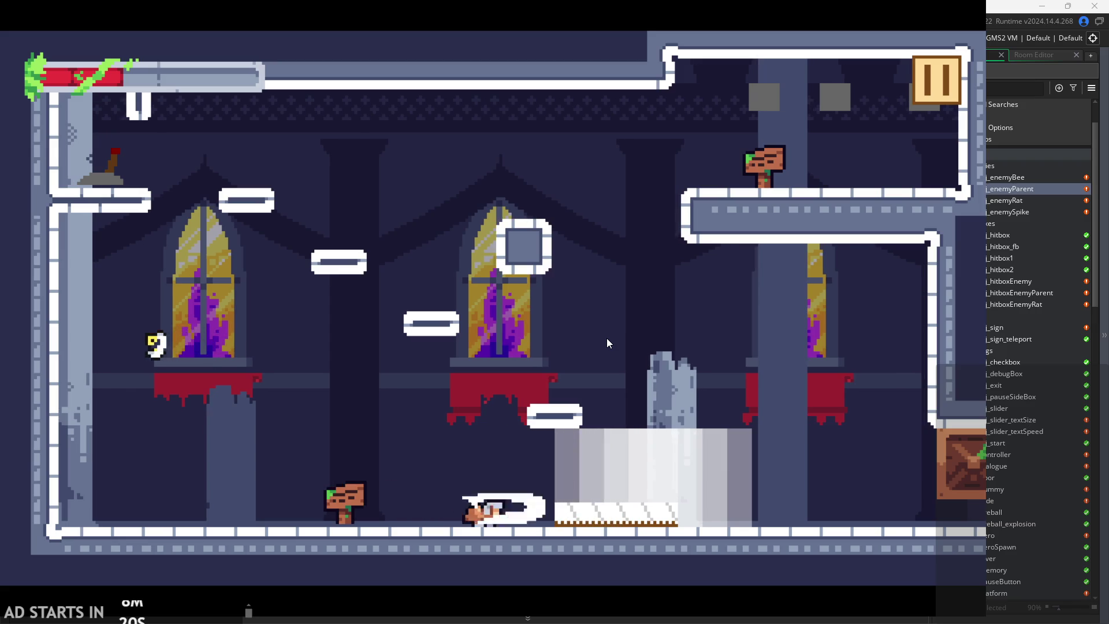
key(space)
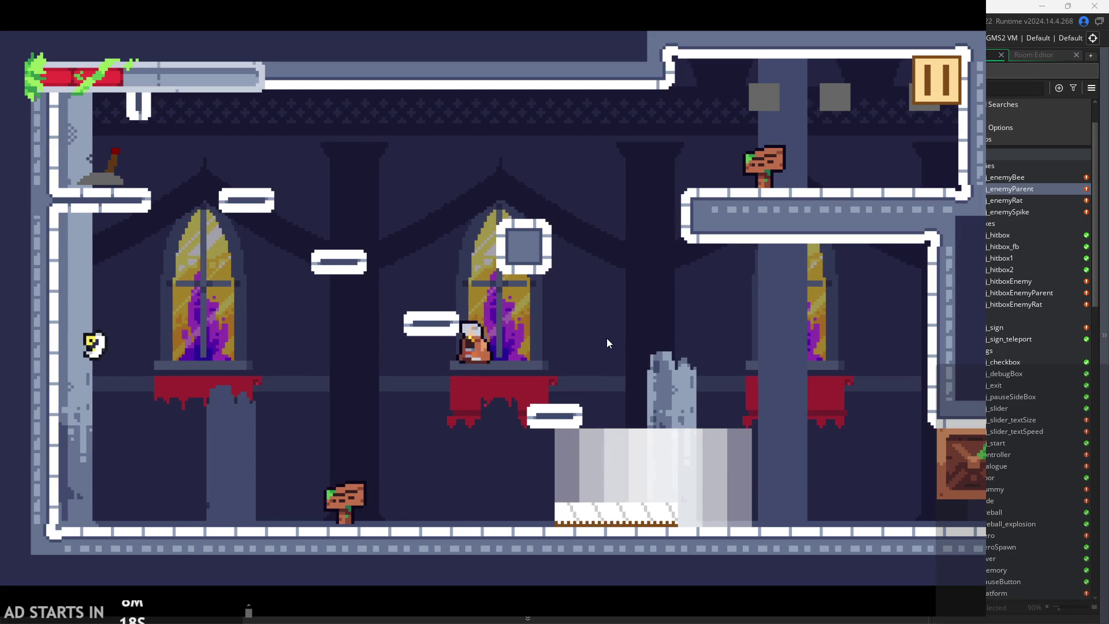
key(Left)
key(space)
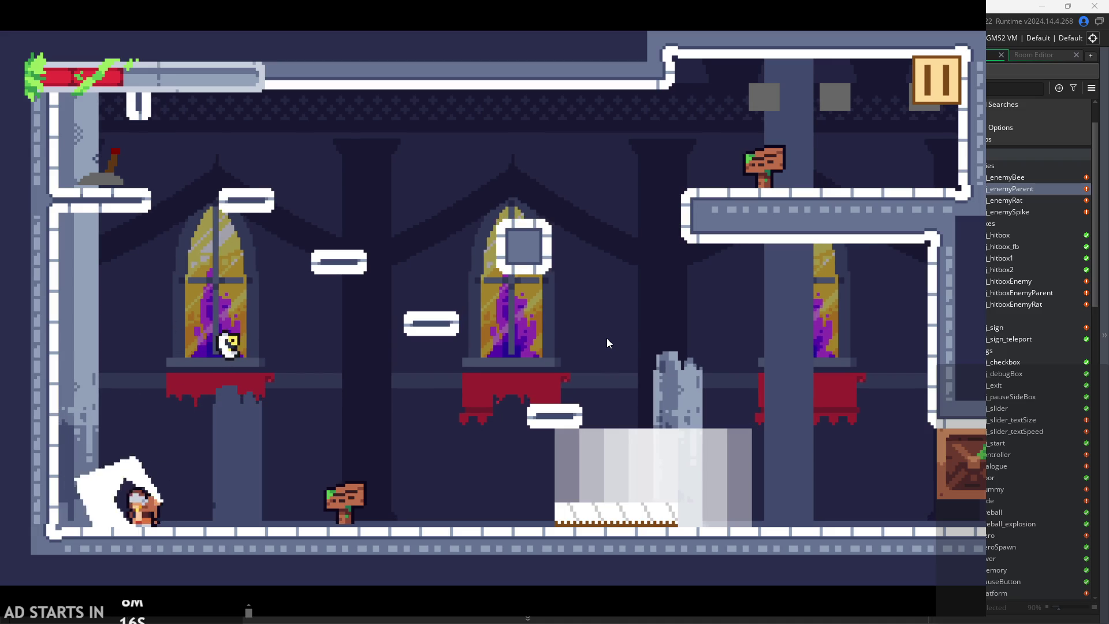
key(space)
key(Right)
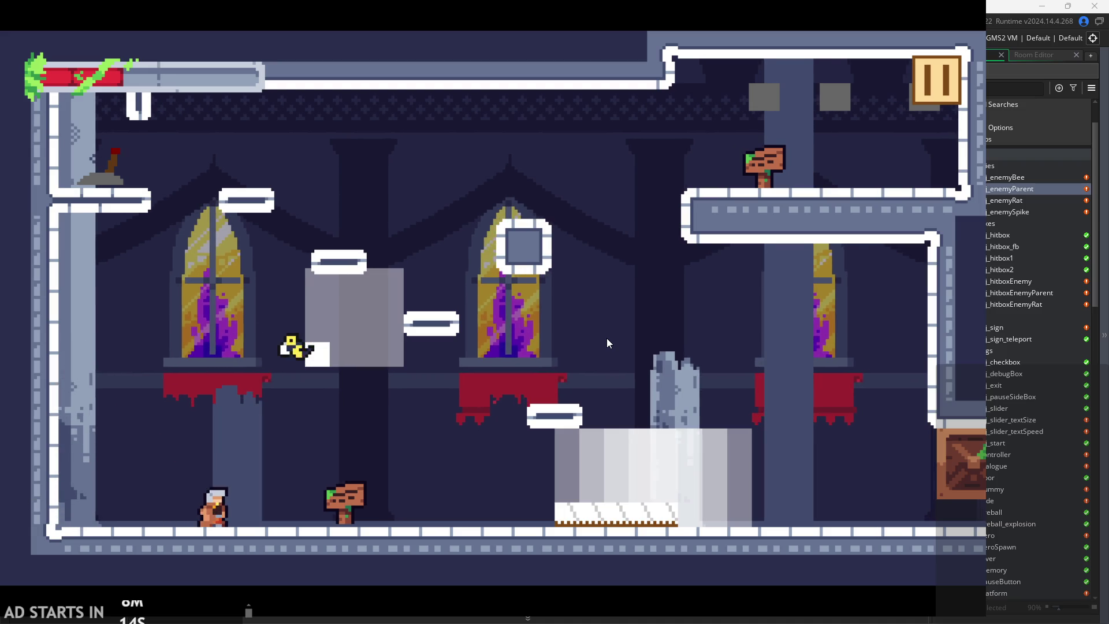
key(Left)
key(space)
key(Right)
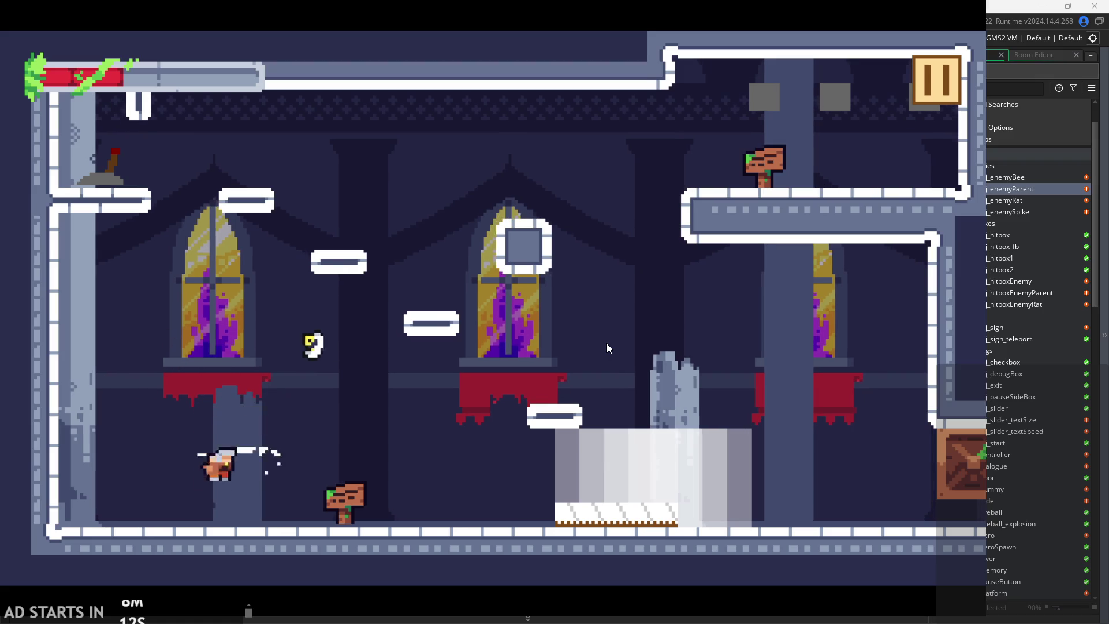
- Jump toward the left window, wall-jump onto the left ledge, and leap toward the middle platform
key(Left)
key(space)
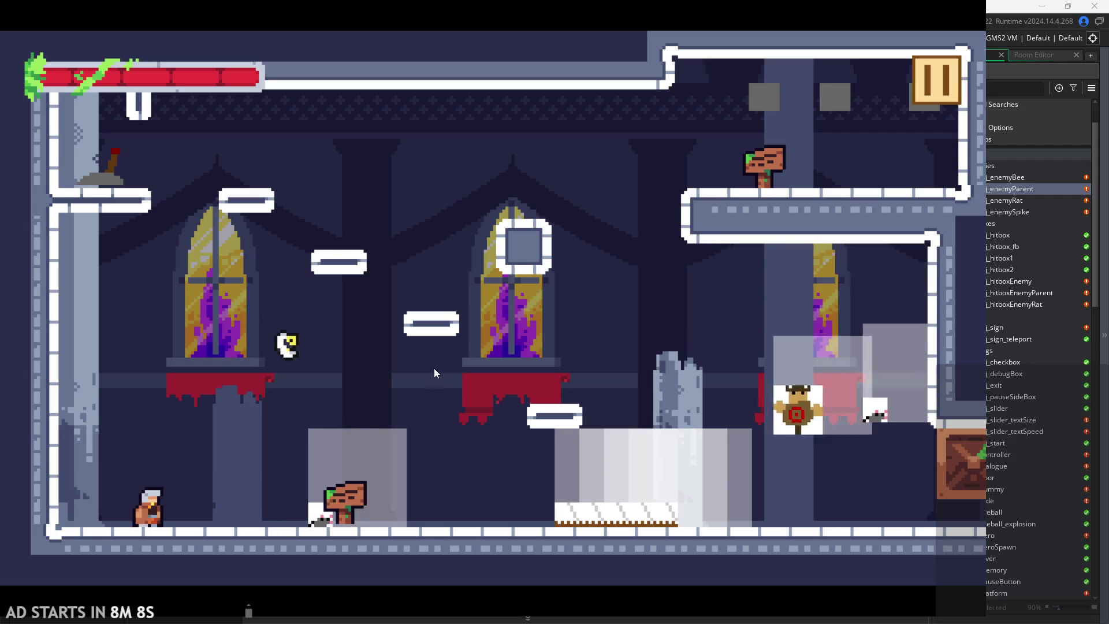
key(Right)
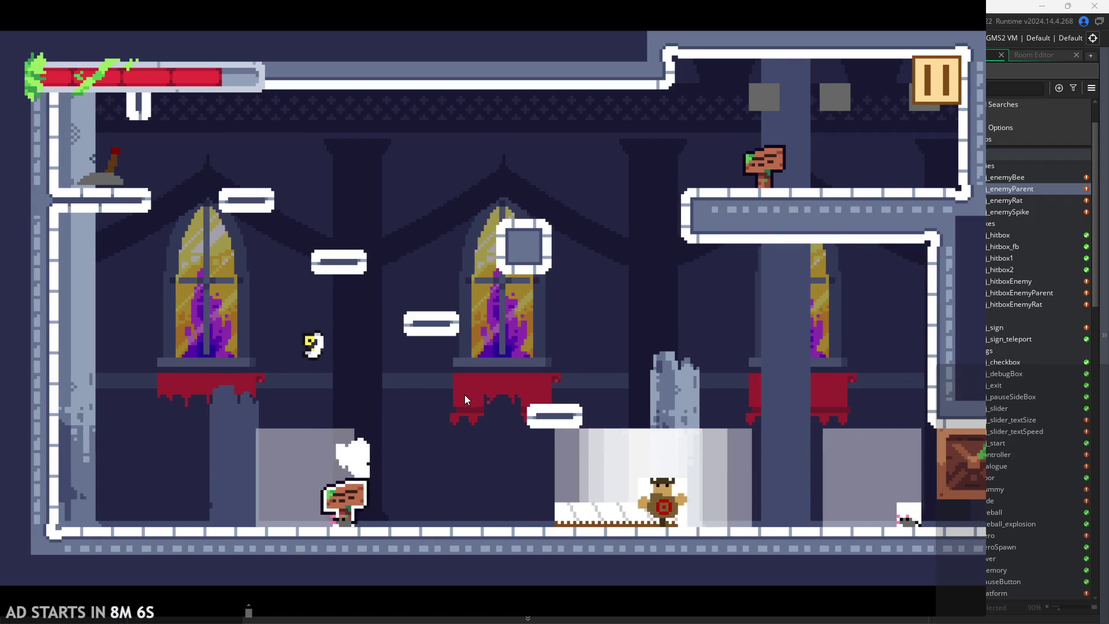
key(Right)
key(Left)
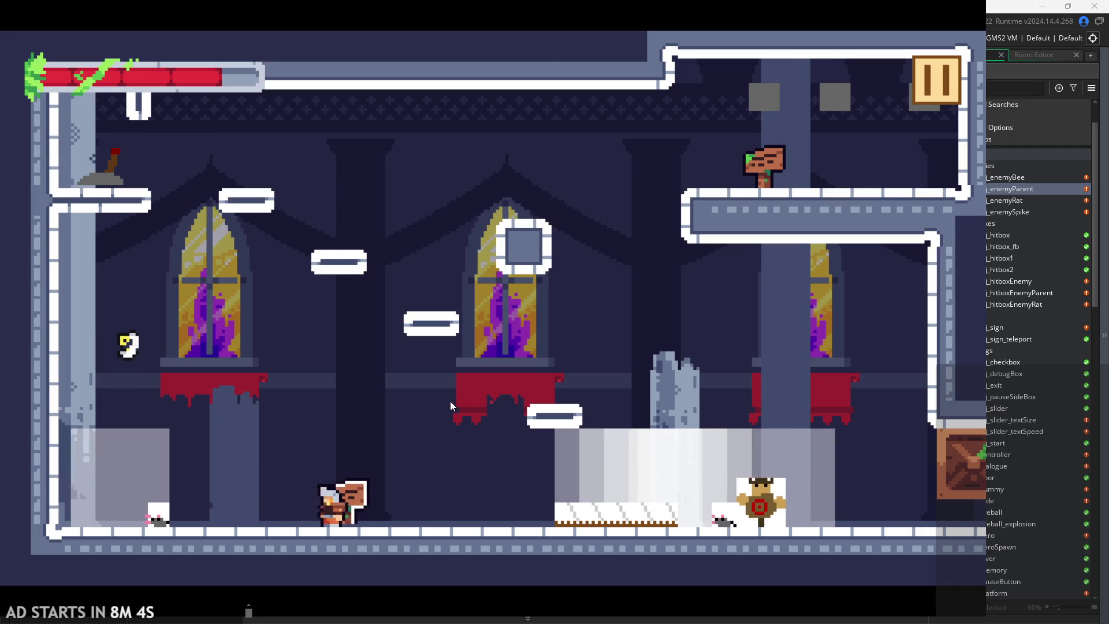
key(Left)
key(space)
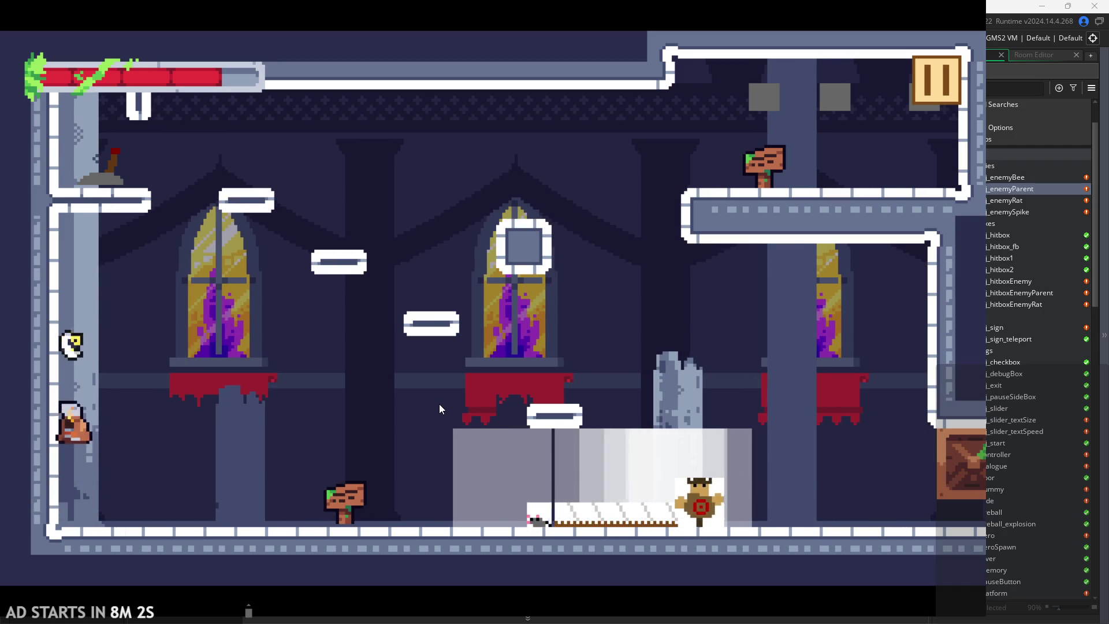
key(Right)
key(Right)
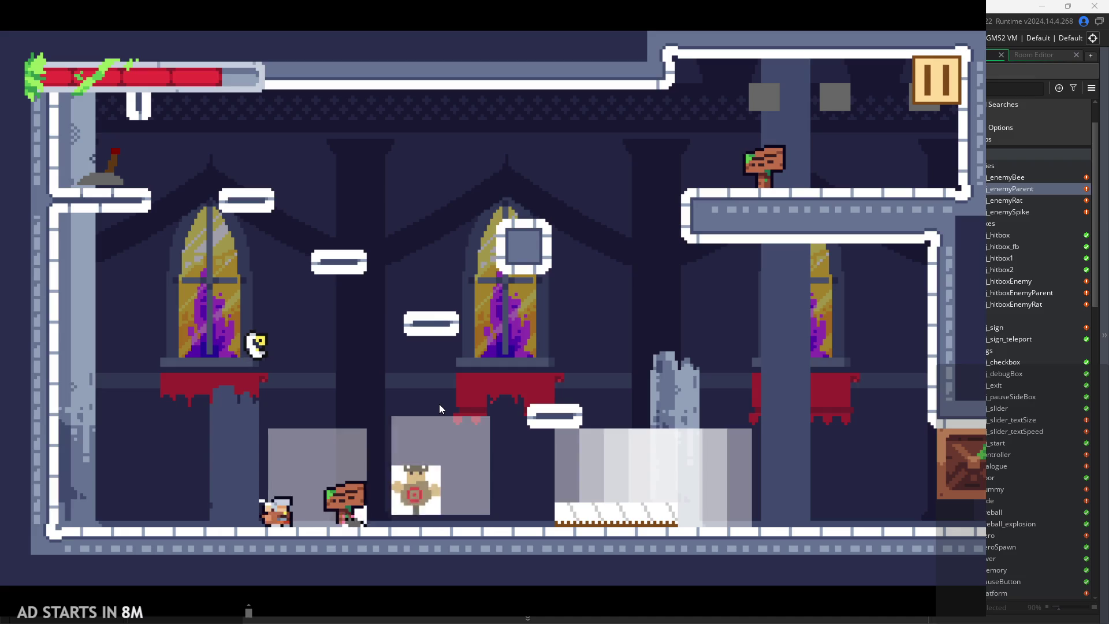
key(Right)
key(space)
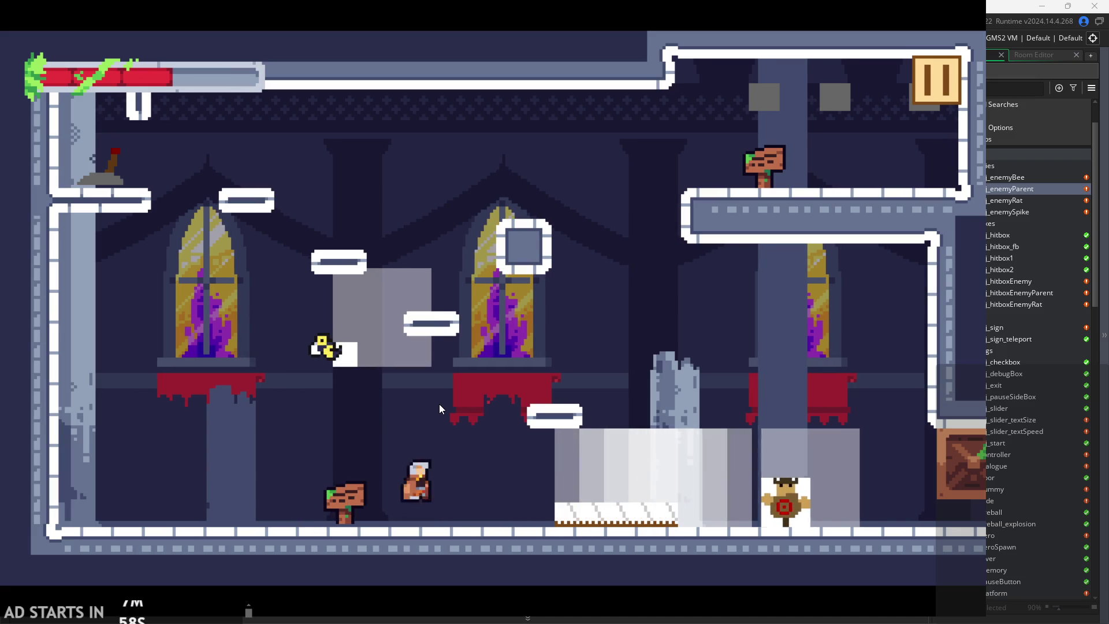
key(space)
key(Left)
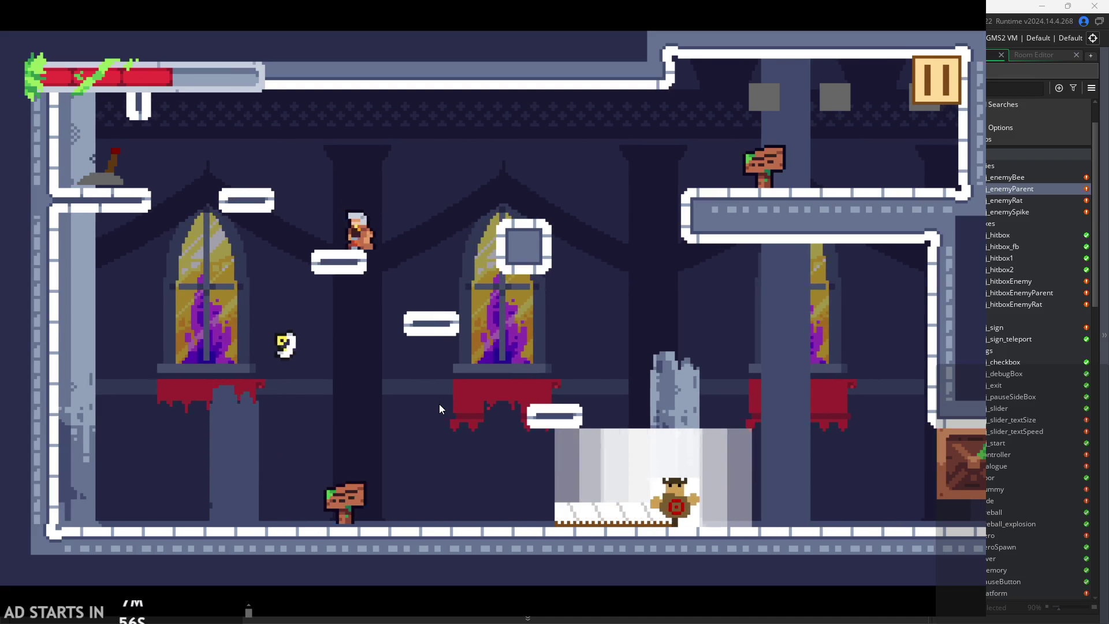
- Climb onto the window ledge, drop to the floor with a slash, and leap across the room
key(Right)
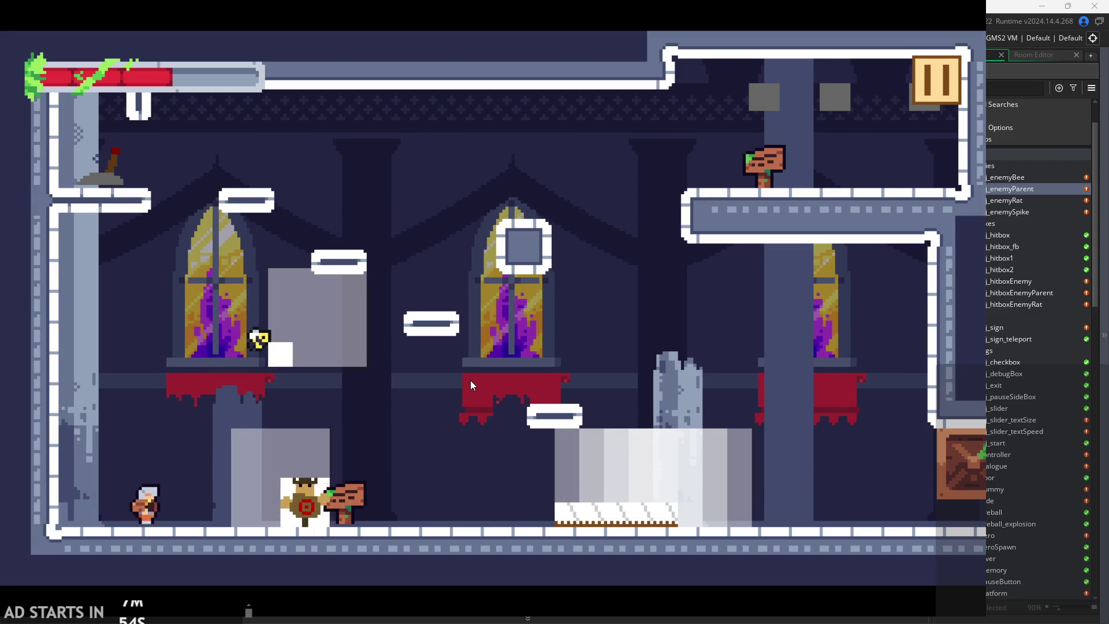
key(Right)
key(Left)
key(space)
key(Right)
key(Down)
key(Right)
key(space)
key(Left)
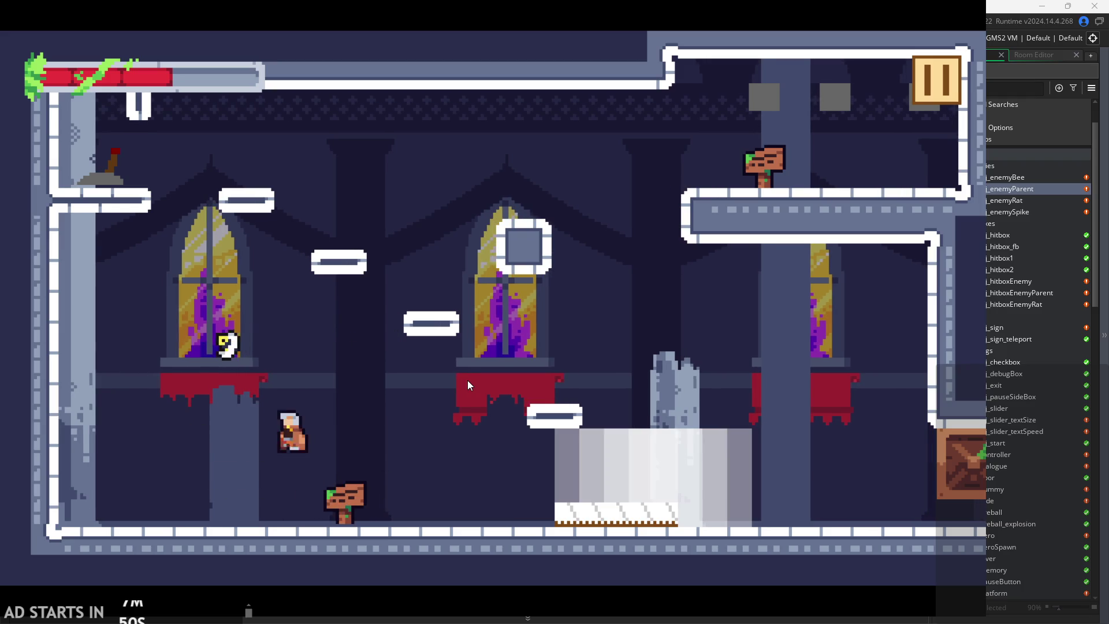
key(Left)
key(Right)
key(space)
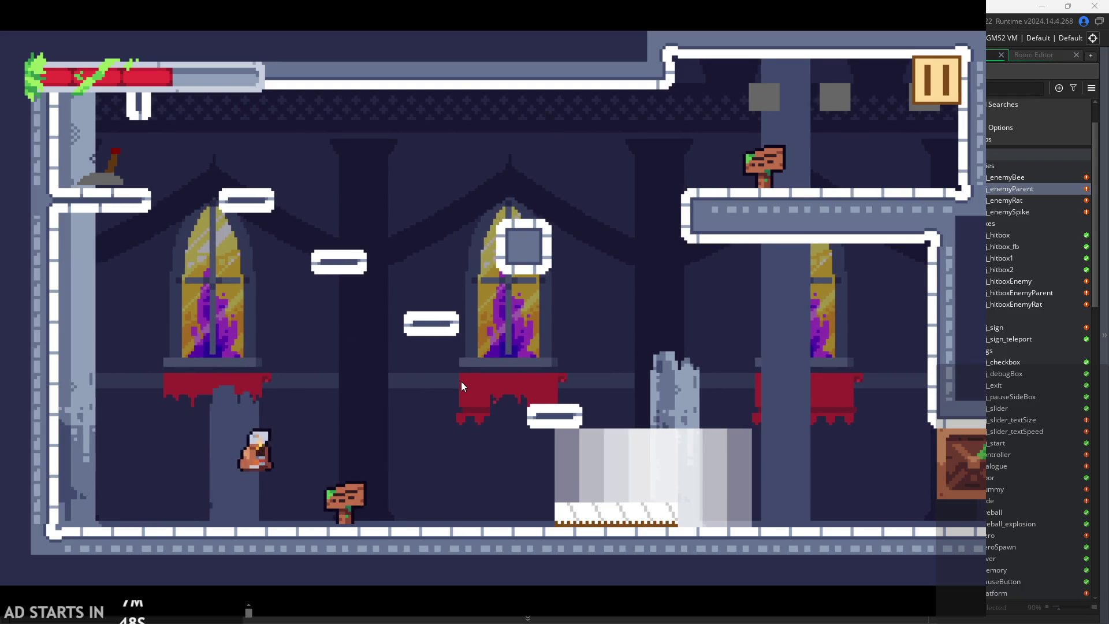
- Jump onto the red ledge by the middle window and fly left to flip the lever
key(Left)
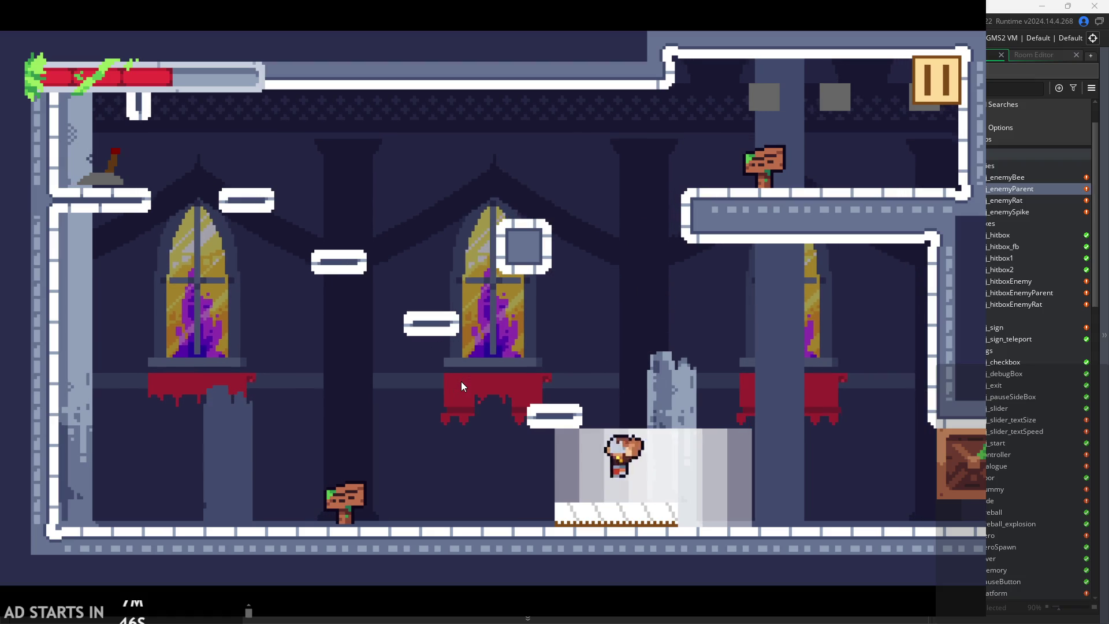
key(space)
key(Right)
key(Left)
key(space)
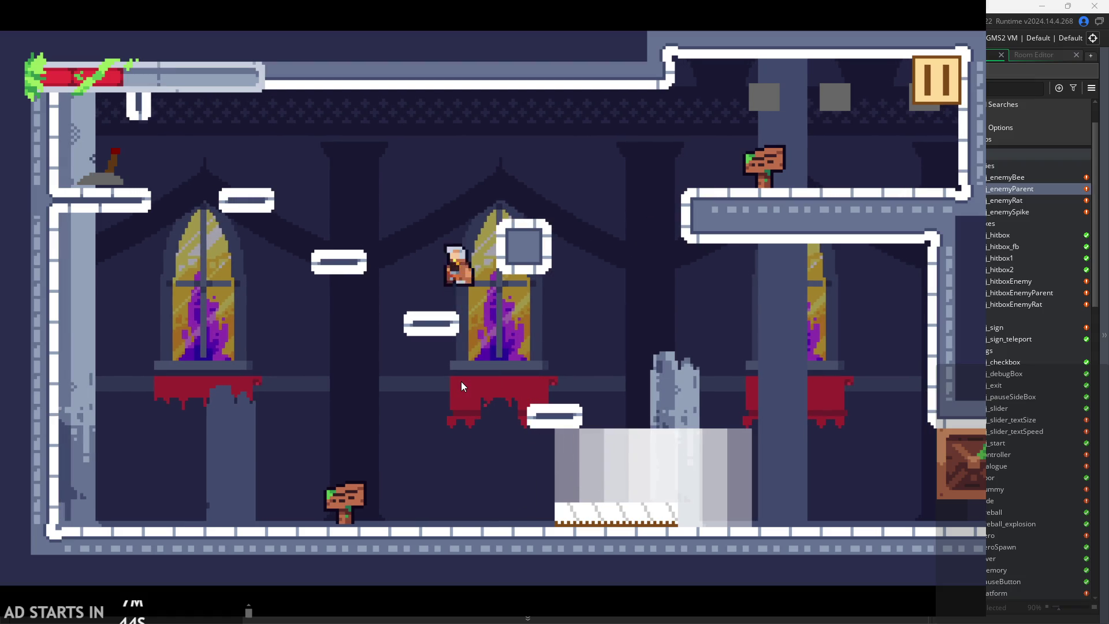
key(Left)
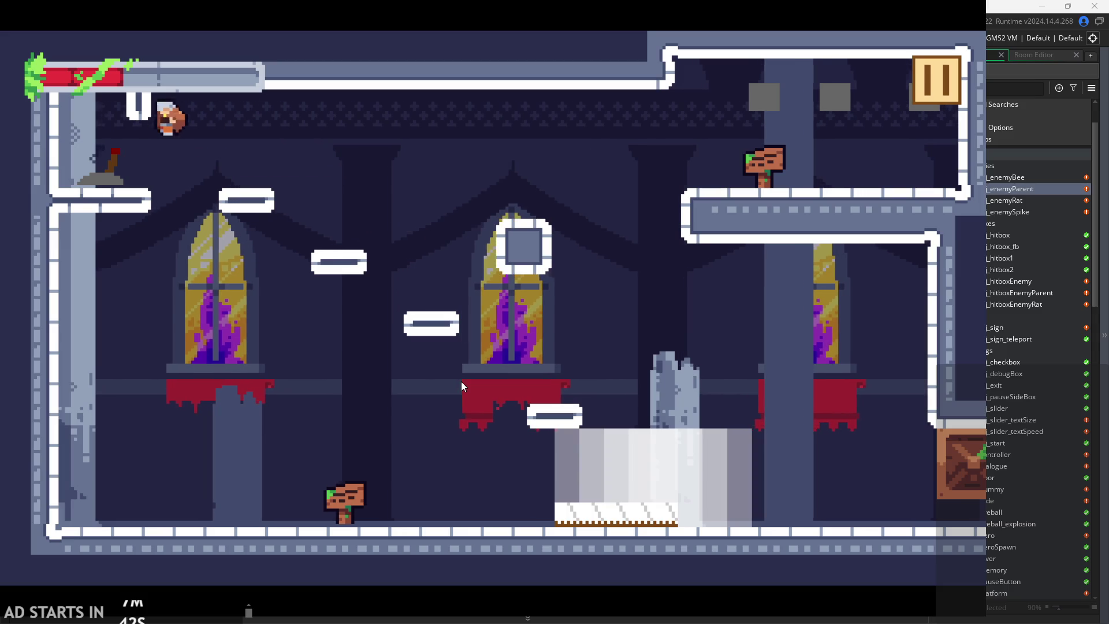
key(Right)
key(space)
- Land back on the floor and jump toward the right-hand exit
key(Right)
key(Left)
key(space)
key(Right)
key(space)
key(Left)
key(Right)
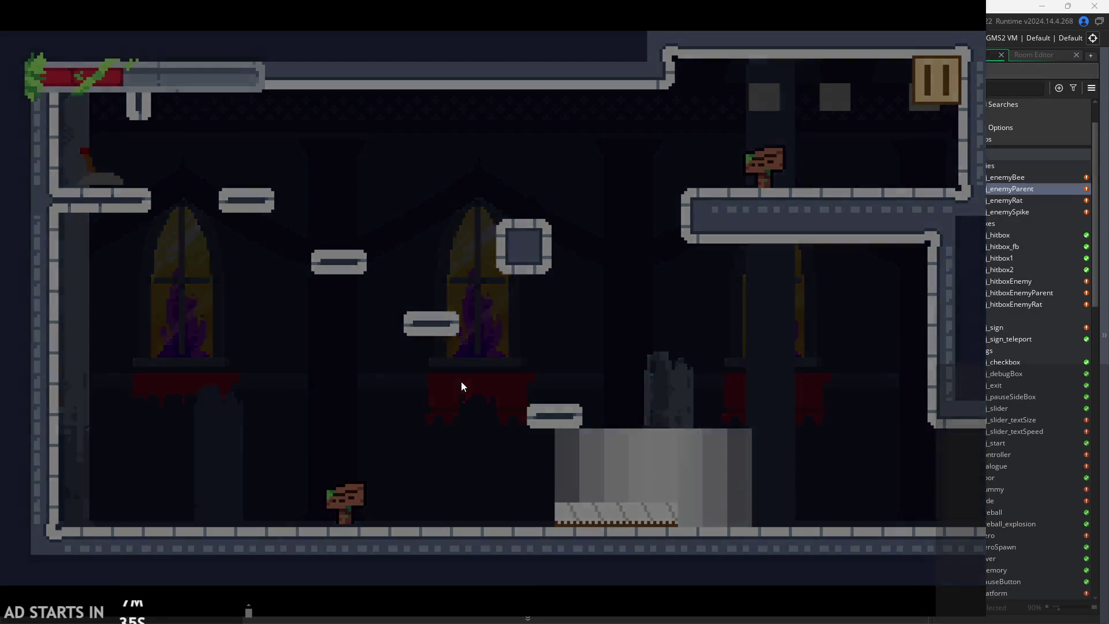
- Head right into the dummy room, hit the target, jump onto the pillar and slash
key(Right)
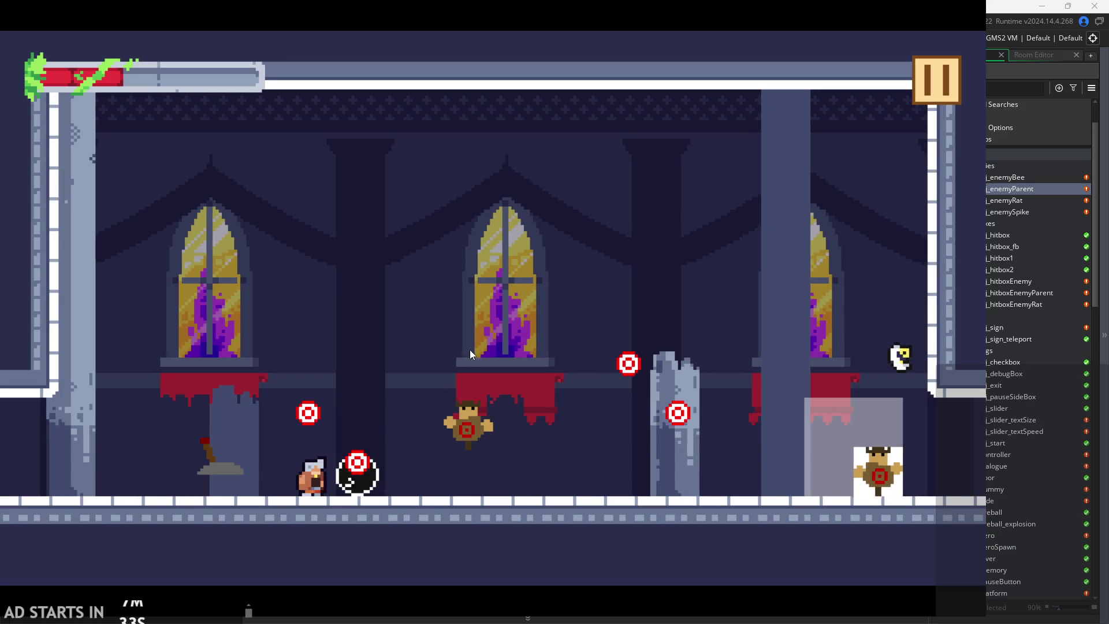
key(Right)
key(space)
key(Right)
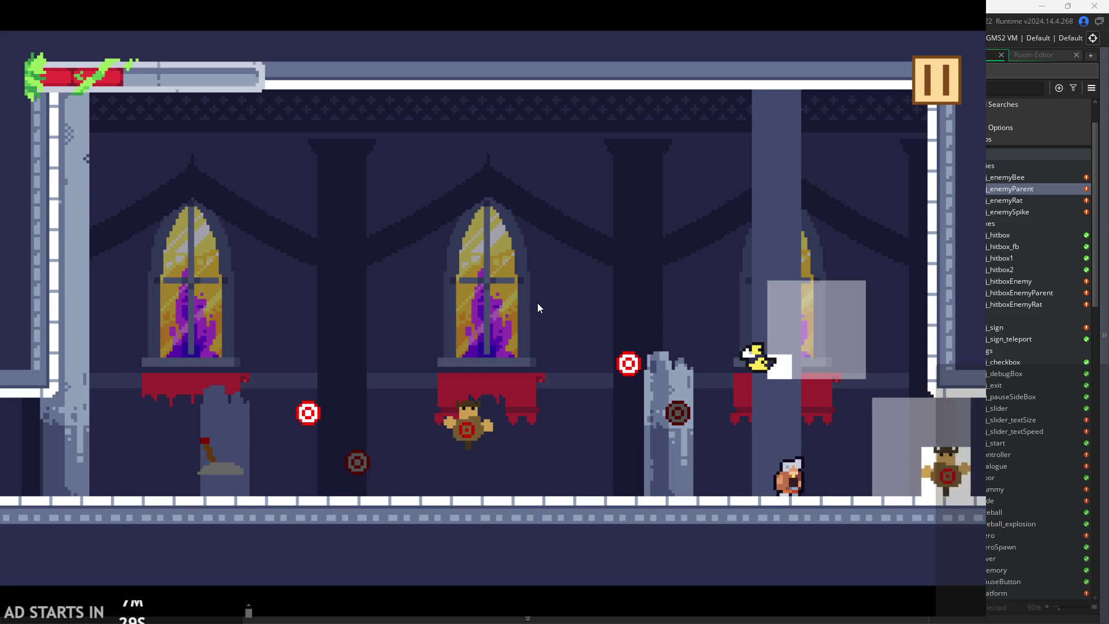
key(x)
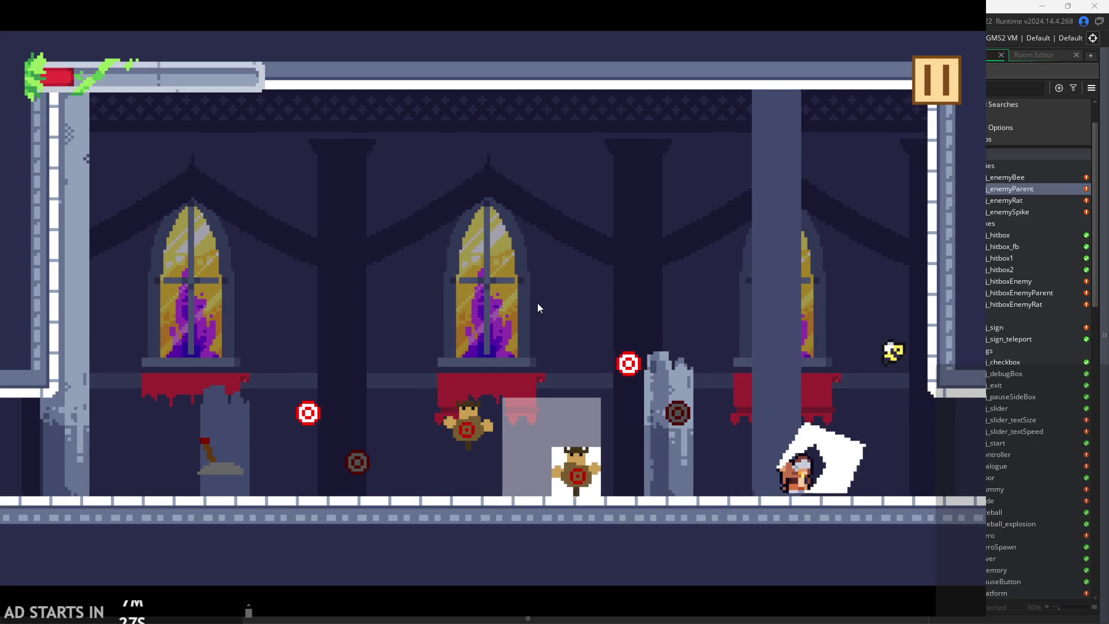
- Run left and right through the dummy room, jumping and slashing at the enemies
key(Left)
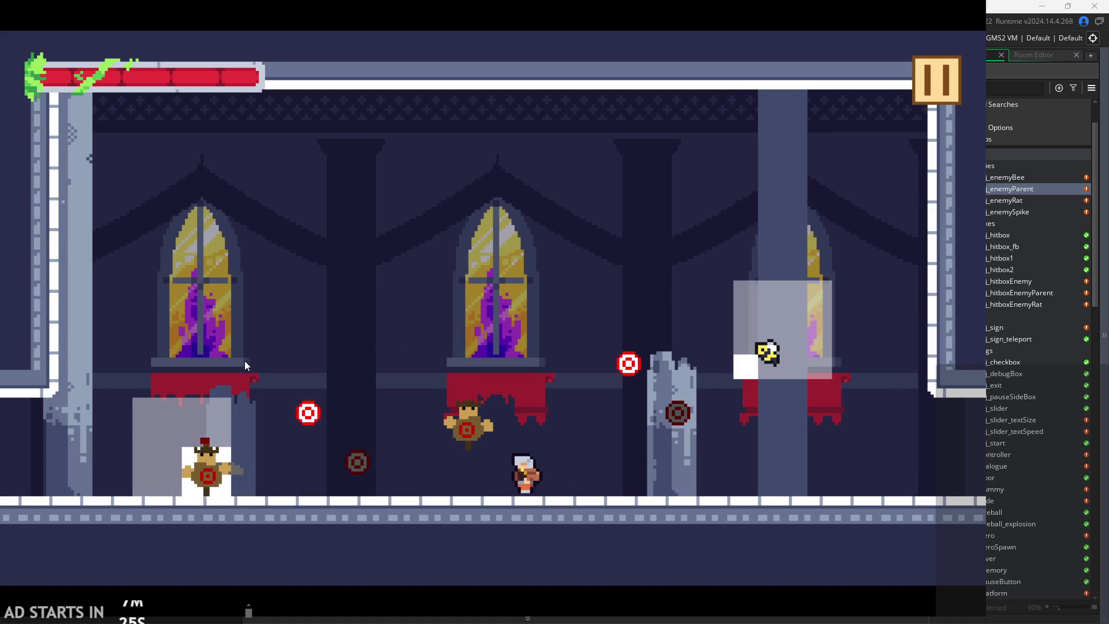
key(Left)
key(x)
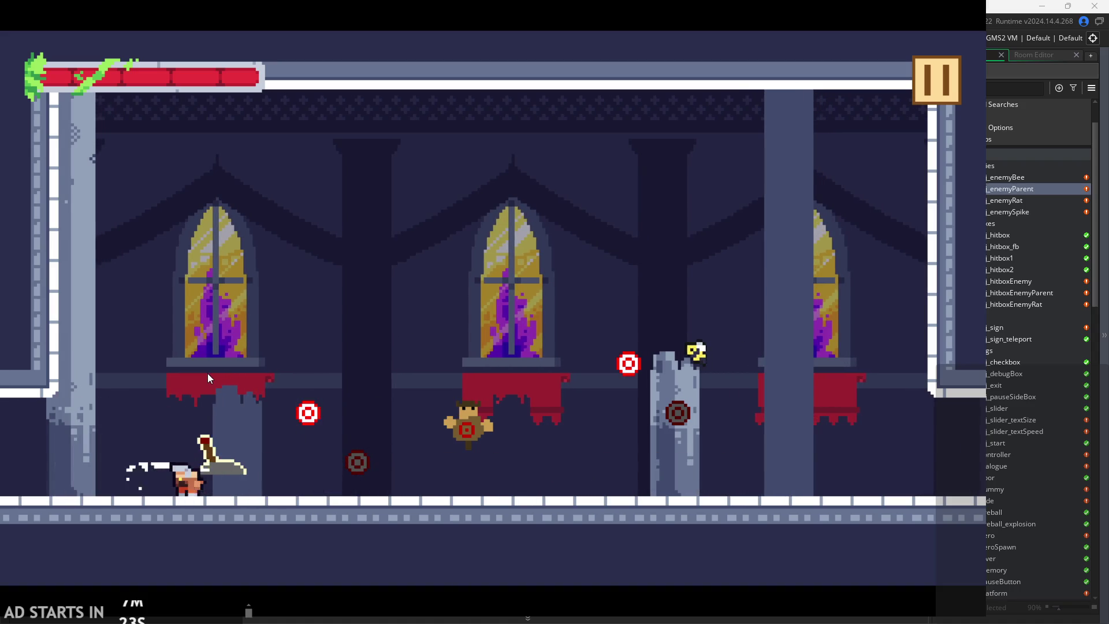
key(Right)
key(z)
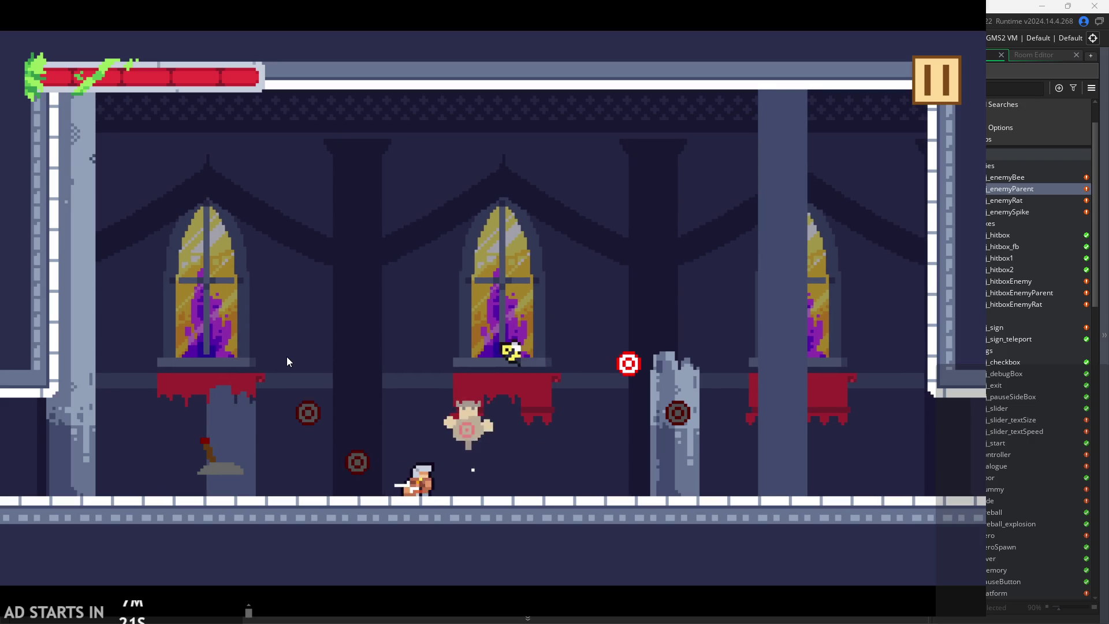
key(x)
key(Right)
key(Right)
key(z)
key(x)
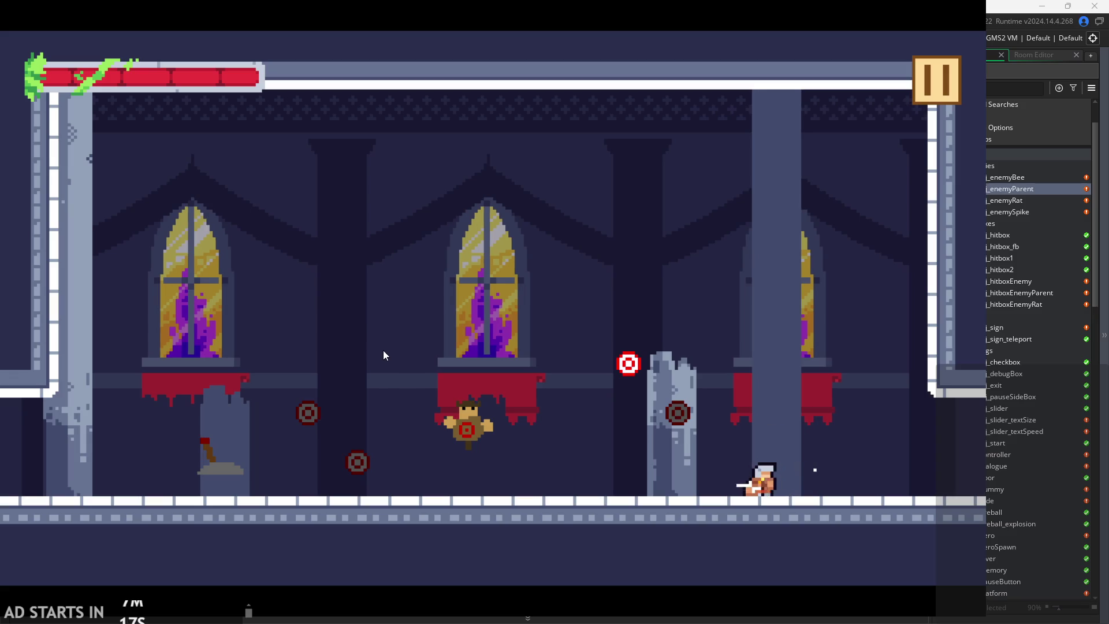
- Continue into the crate-filled room and test jumping between the walls onto the platform
key(Right)
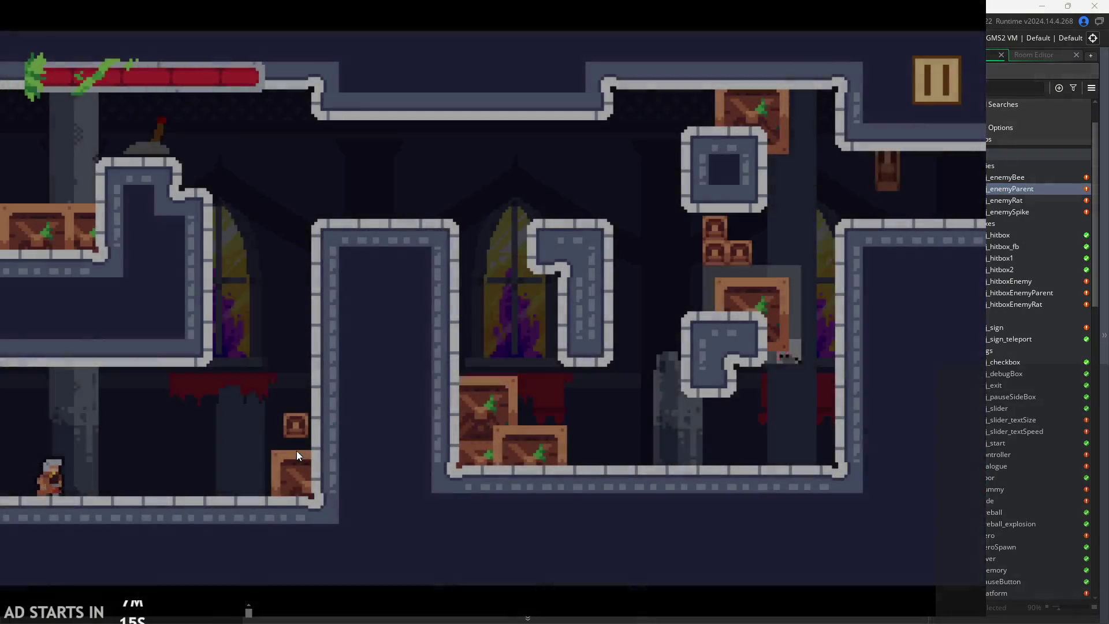
key(Right)
key(z)
key(Left)
key(Right)
key(Left)
key(Right)
key(Left)
key(z)
key(Right)
- Pause and quit the running game to return to the editor
click(936, 81)
click(816, 520)
scroll(986, 462, down, 10)
scroll(990, 456, up, 7)
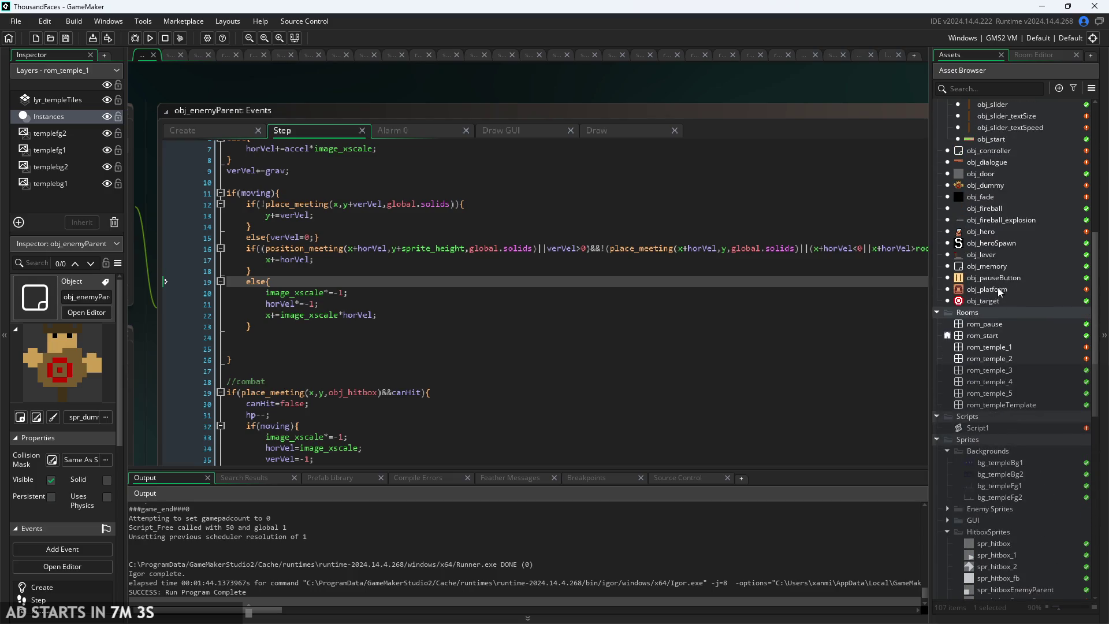
- Comment out all of obj_platform's Create event code and run the game again
double_click(987, 290)
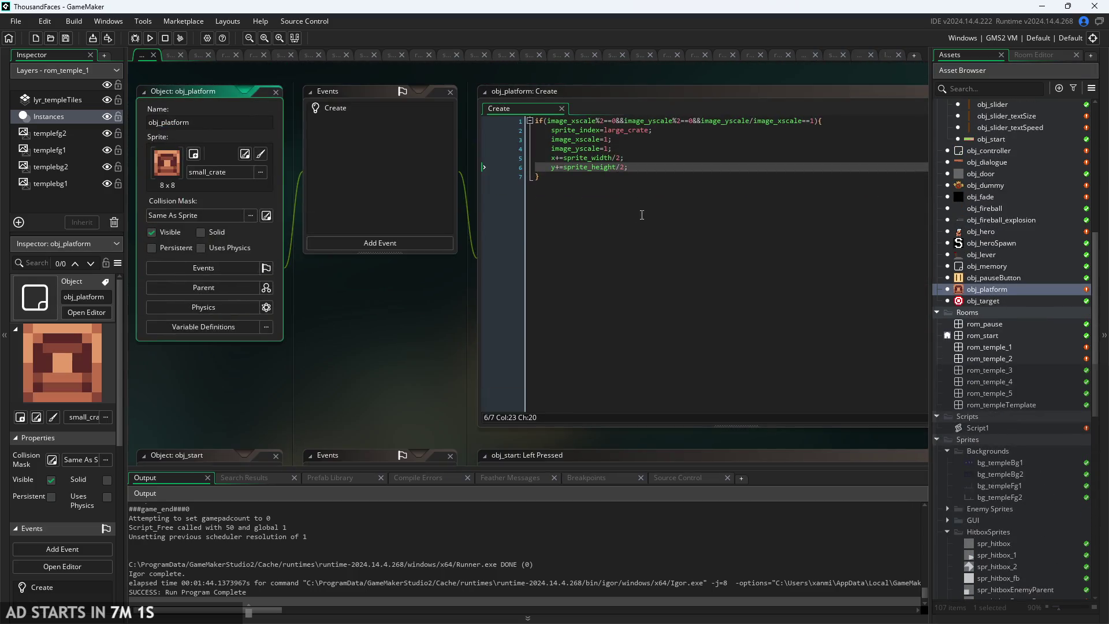
key(ctrl+a)
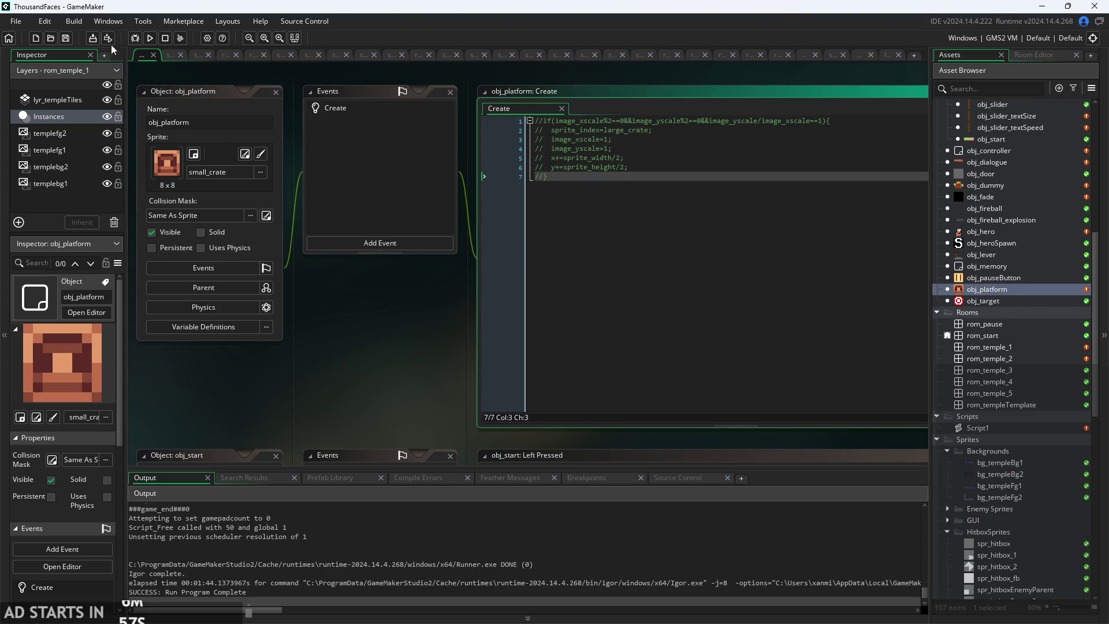
click(152, 38)
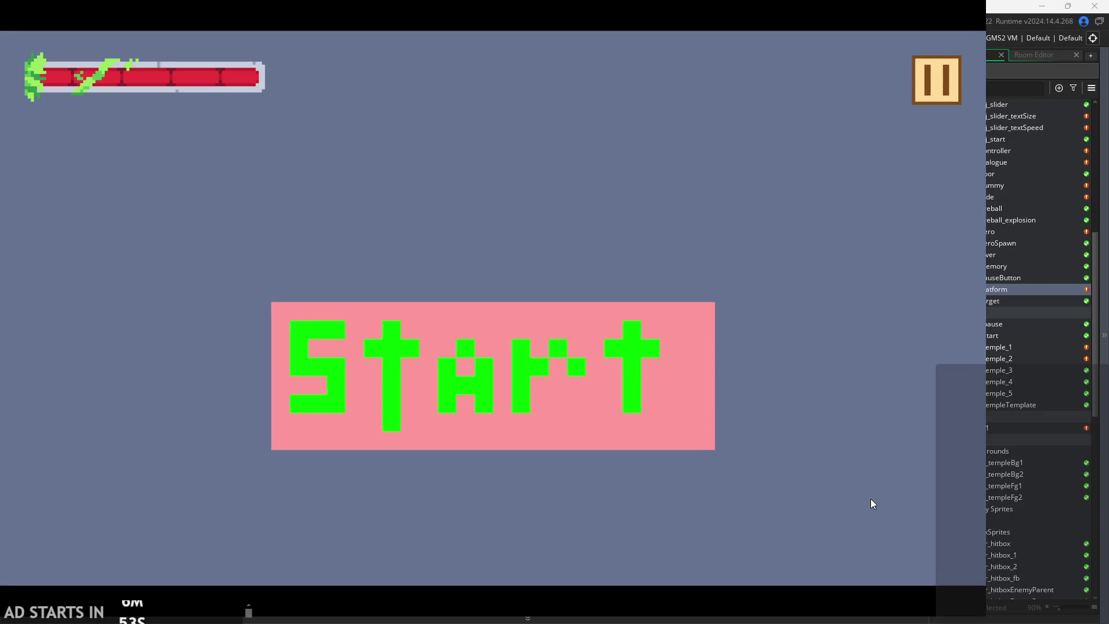
click(650, 386)
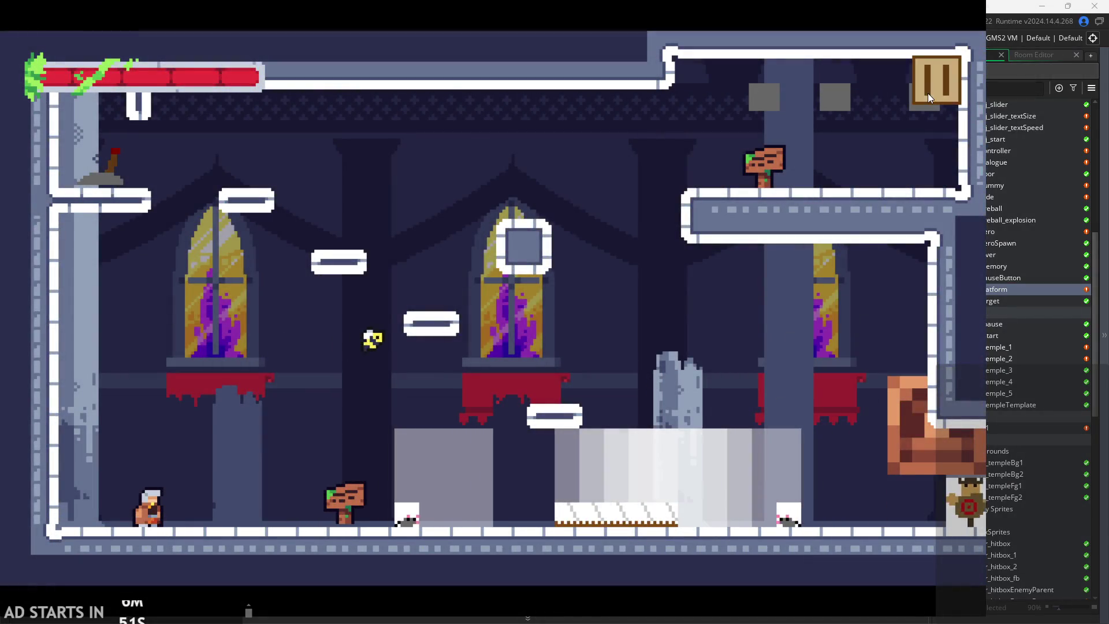
click(927, 93)
scroll(1031, 532, down, 12)
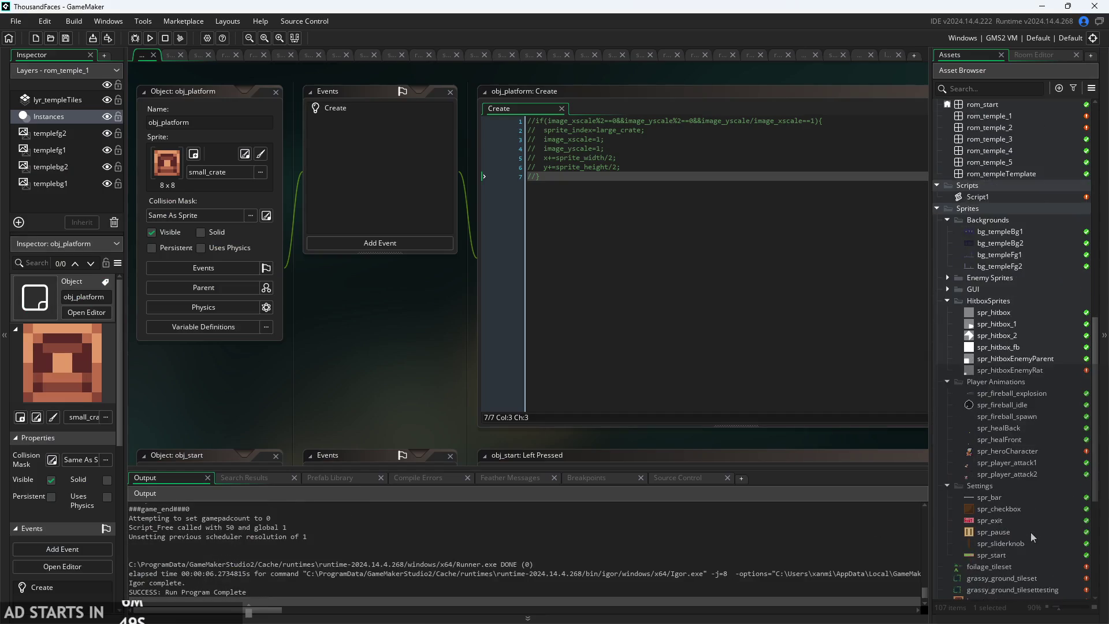
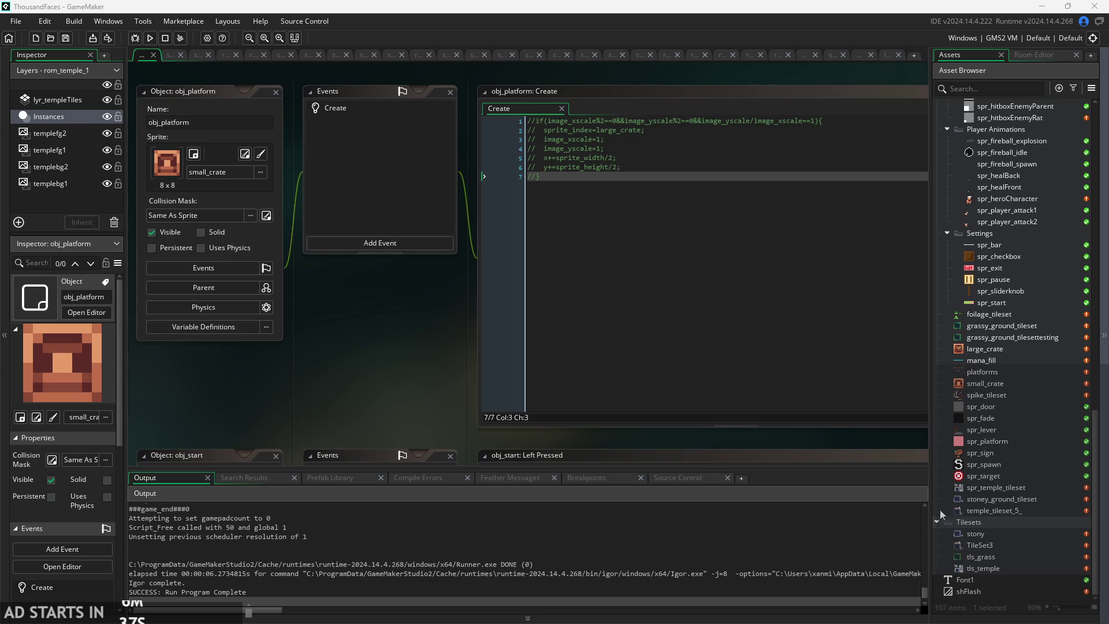
- Rebuild the ThousandFaces project and open the small_crate sprite in the sprite editor
scroll(641, 321, up, 4)
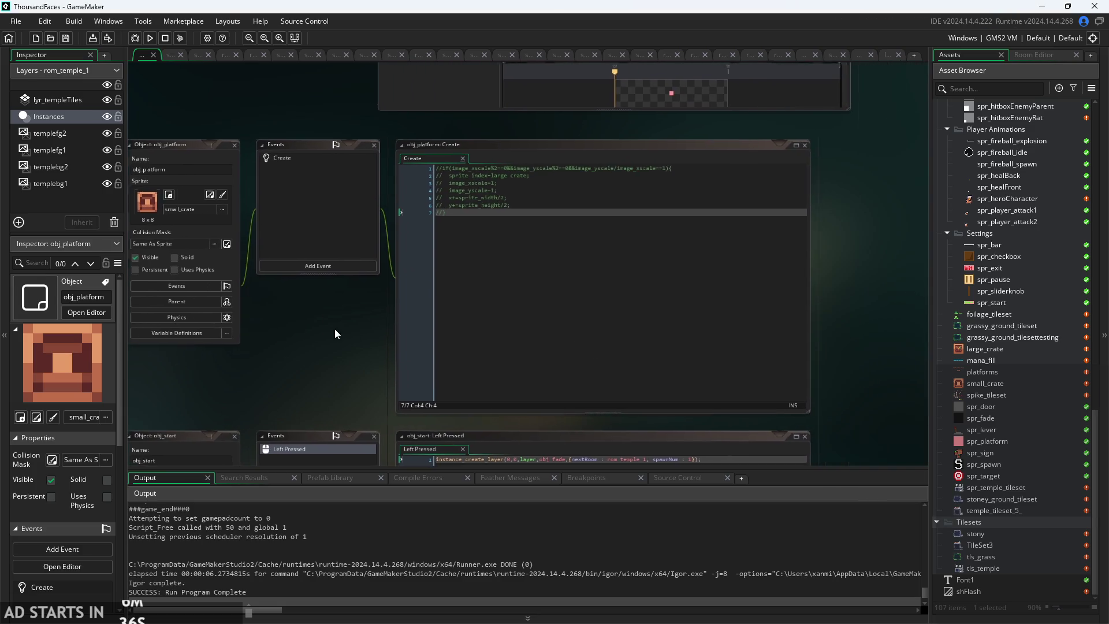
scroll(539, 210, down, 3)
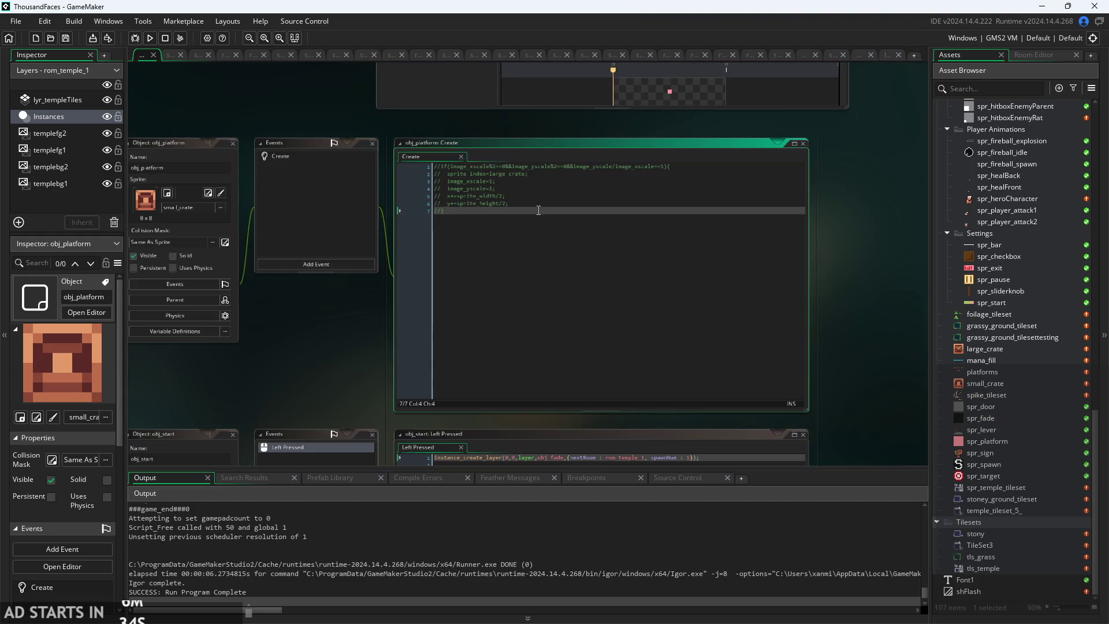
mouse_move(888, 373)
mouse_down()
mouse_move(894, 349)
mouse_move(906, 350)
mouse_up()
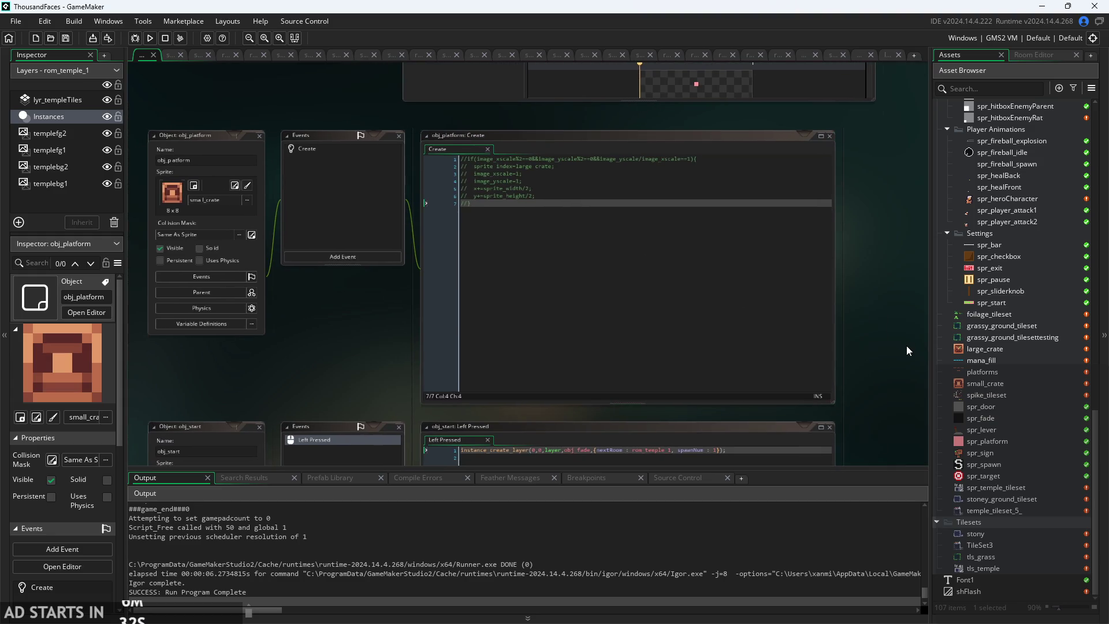
click(151, 37)
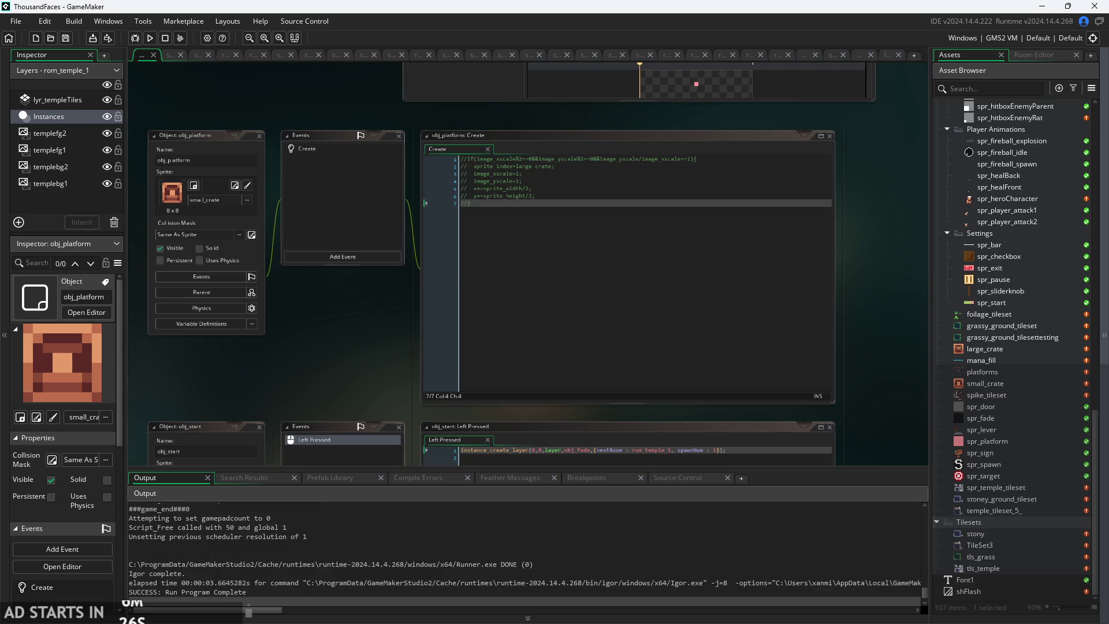
double_click(1008, 382)
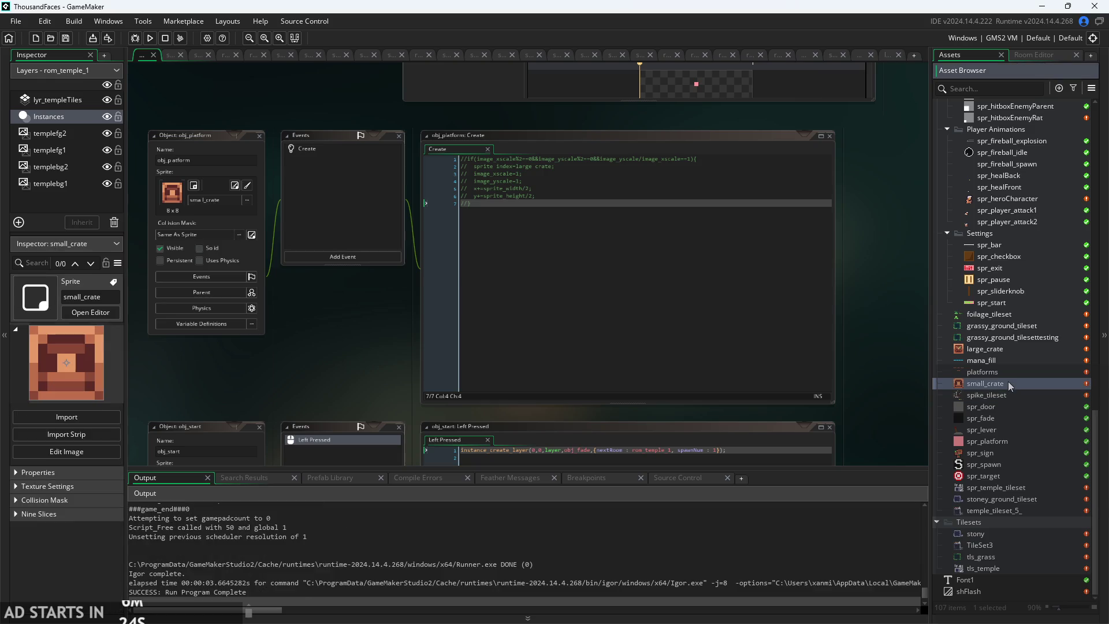
- Change the small_crate origin from Middle Centre to Top Left (0, 0) and run the game
click(902, 110)
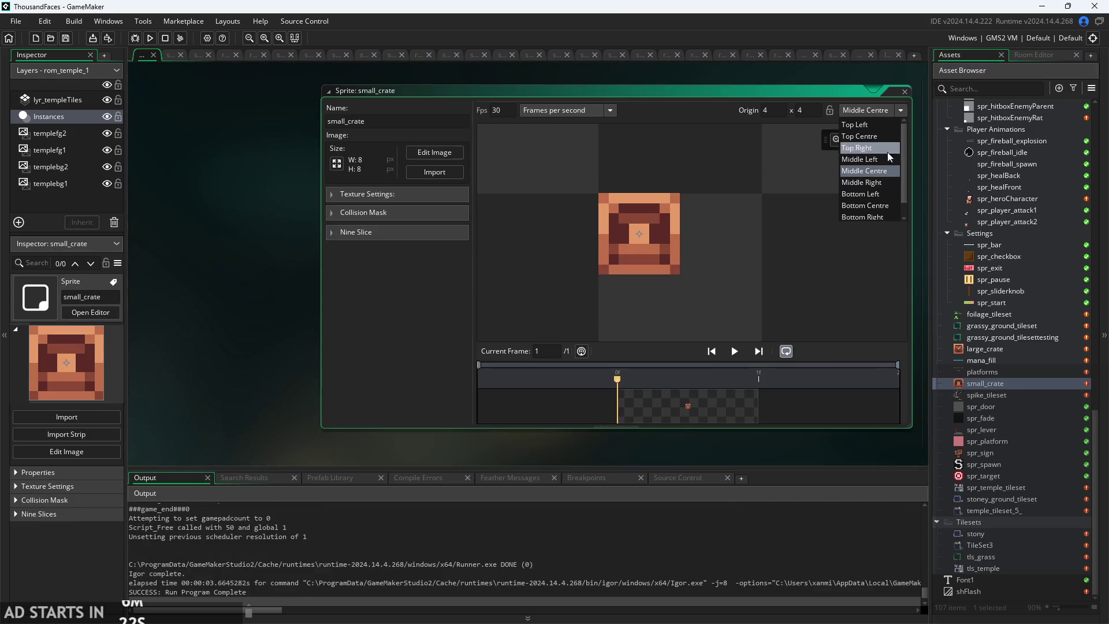
click(876, 126)
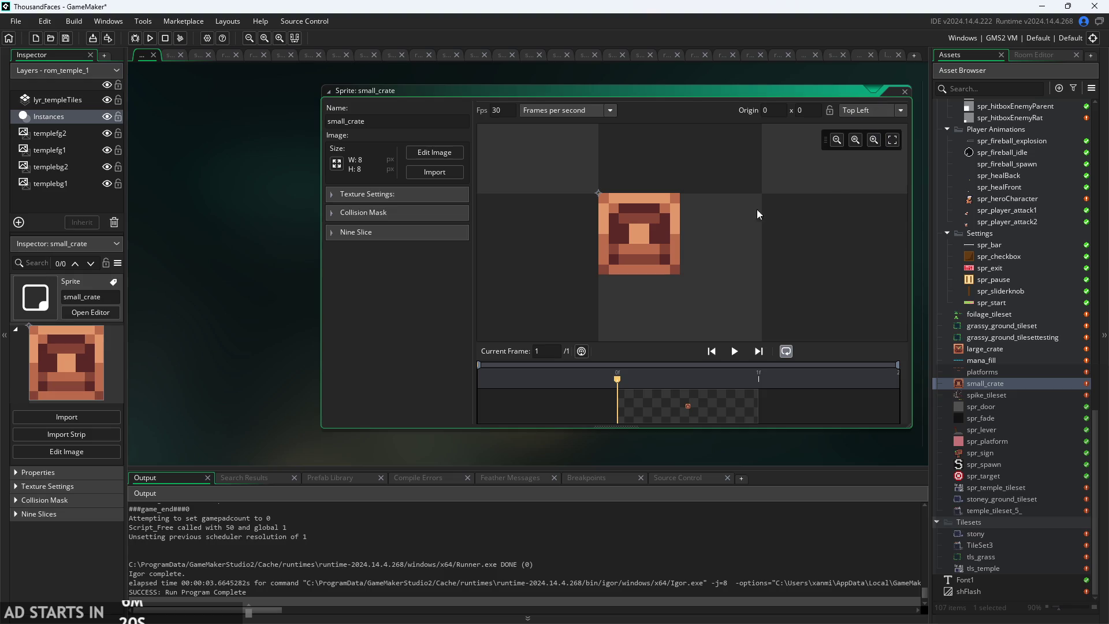
click(150, 40)
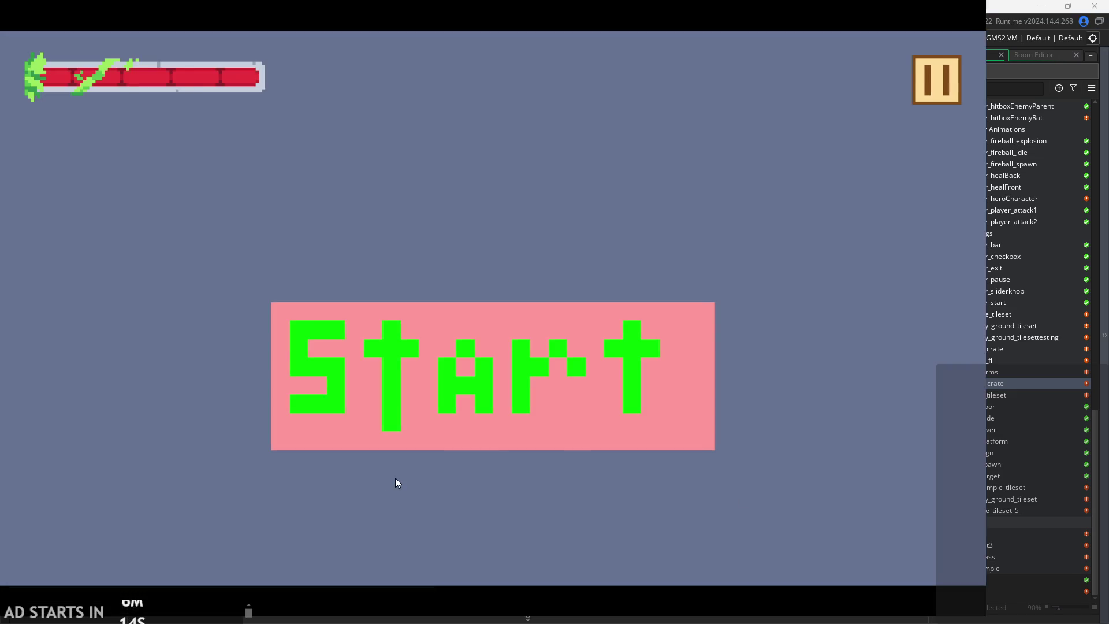
- Start from the title screen and jump the player up to the top-left ledge, then head right
click(500, 389)
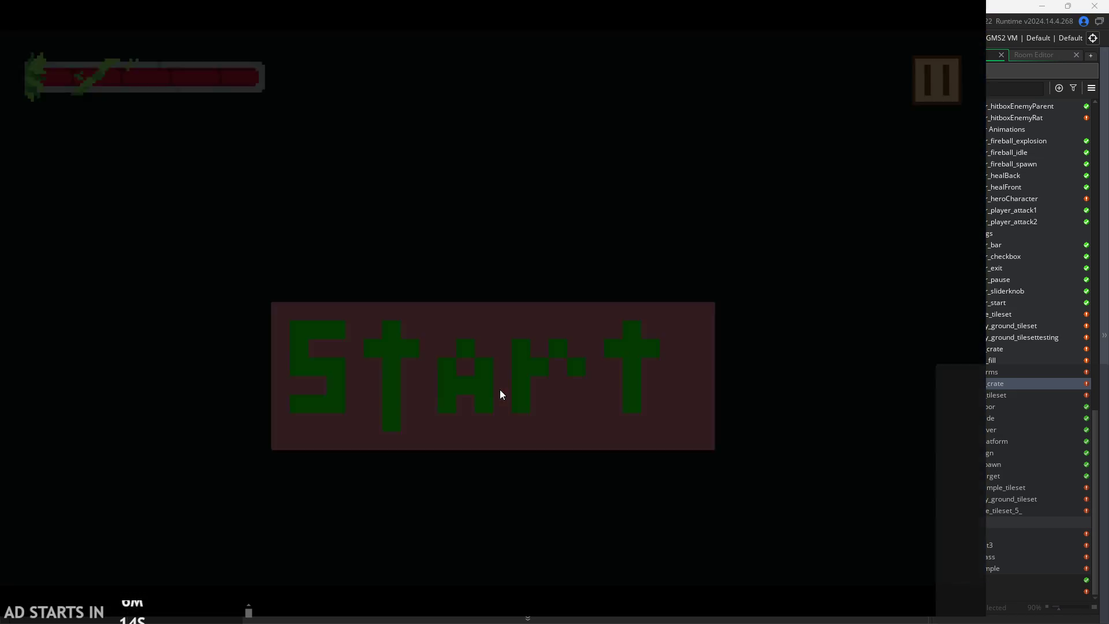
key(Right)
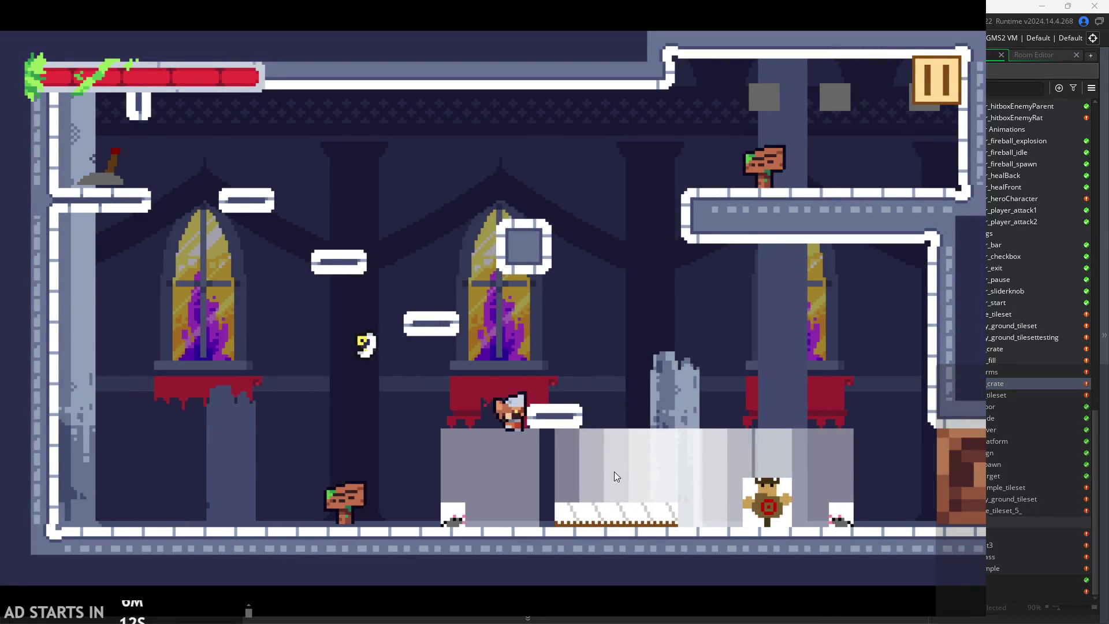
key(space)
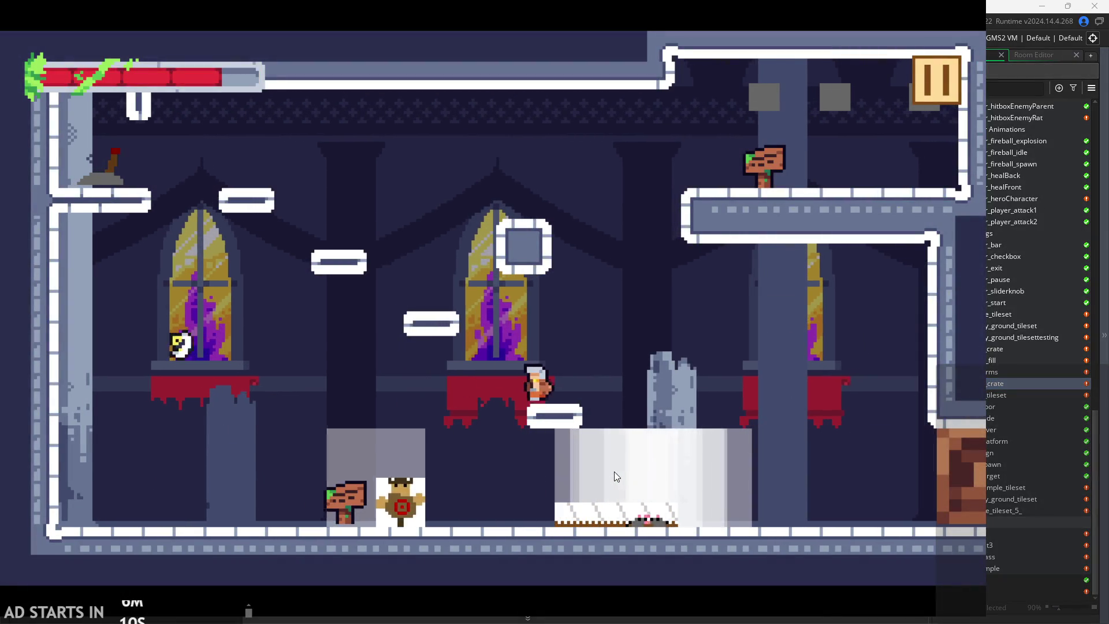
key(Left)
key(space)
key(Left)
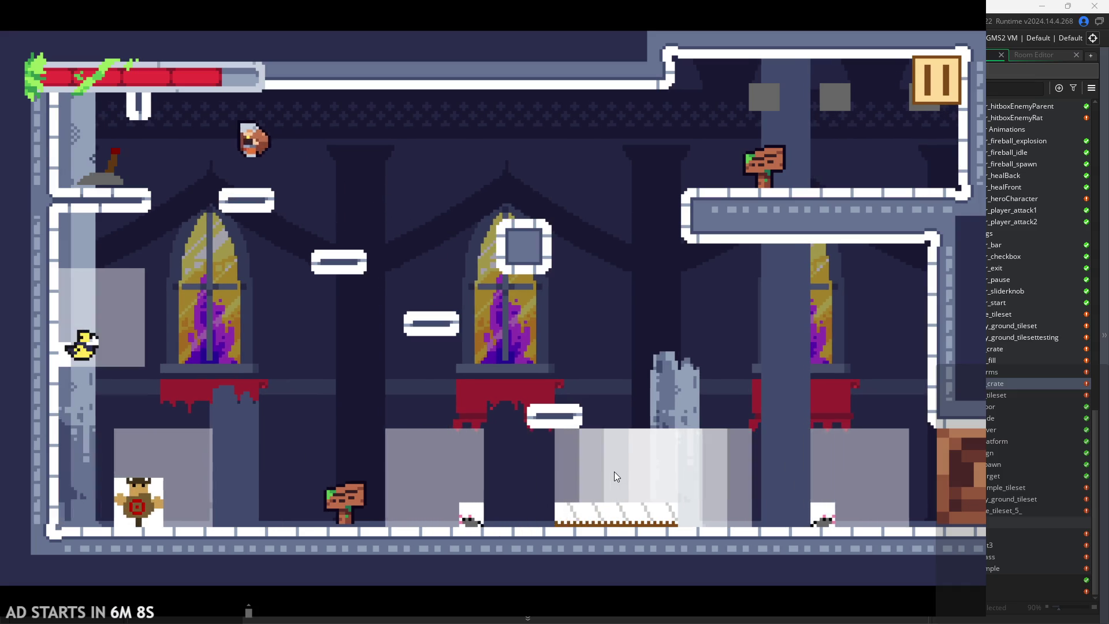
key(Right)
key(Right)
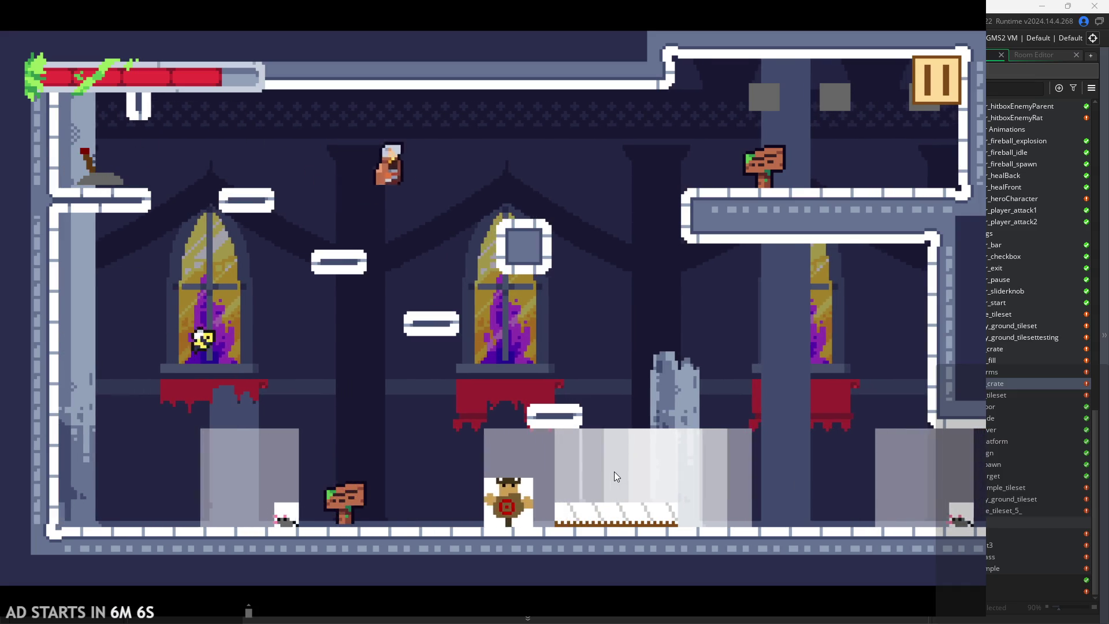
key(space)
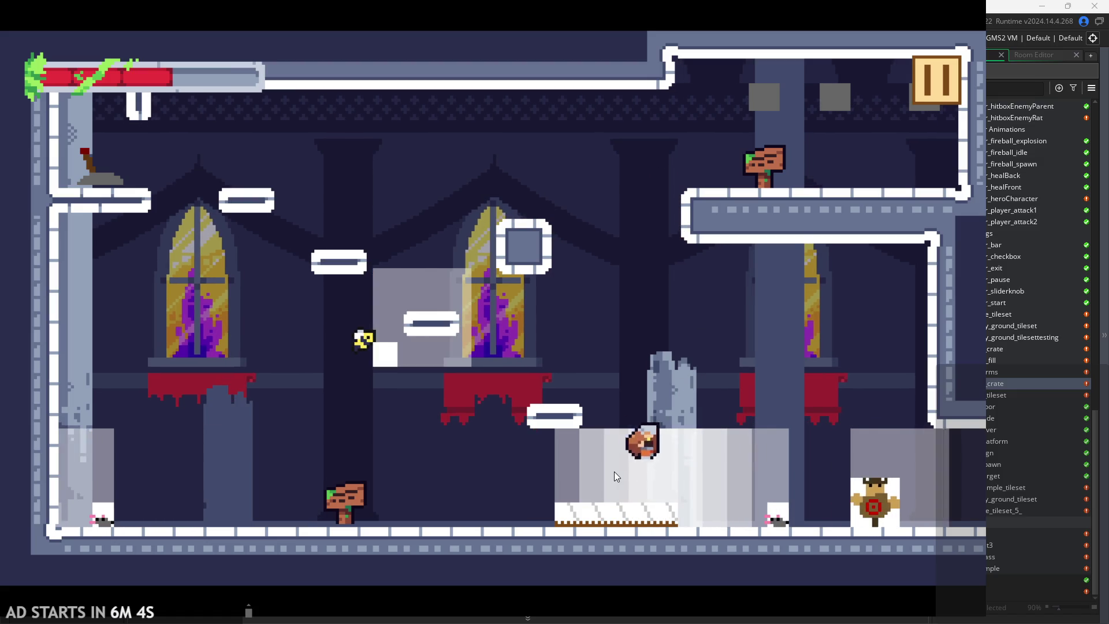
key(Right)
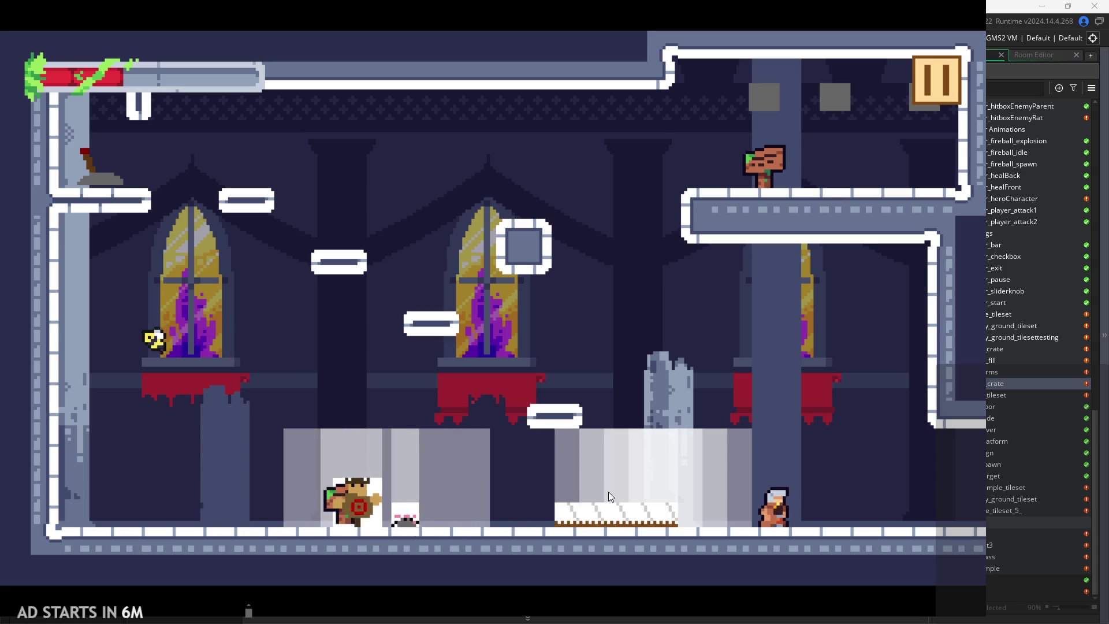
- Slash with X, dash back and forth, and attack the training dummy
key(x)
key(Right)
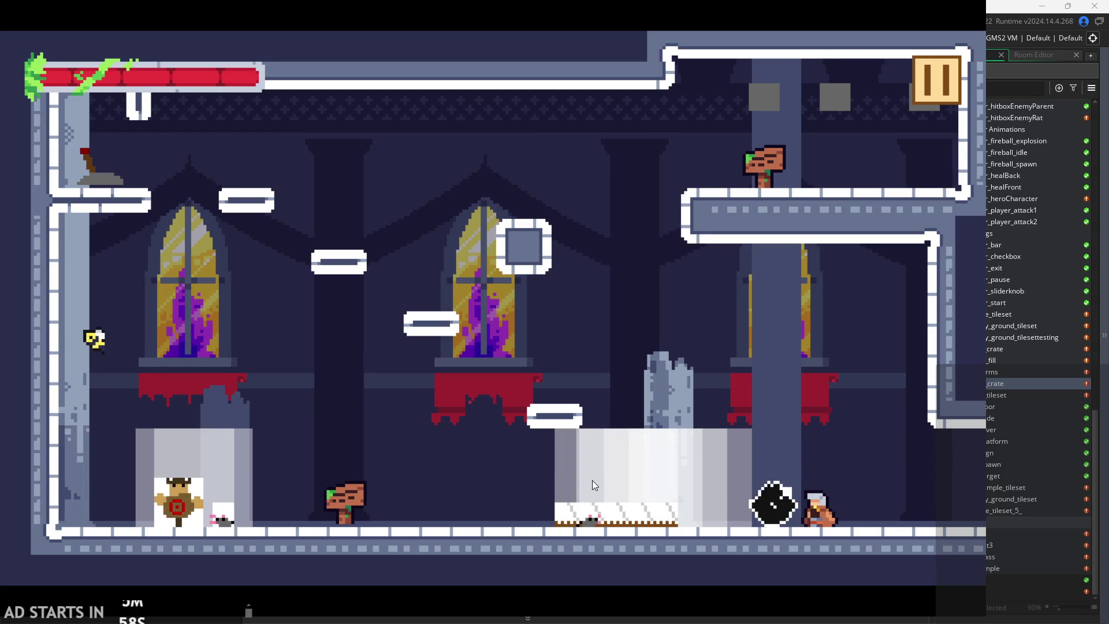
key(Left)
key(Right)
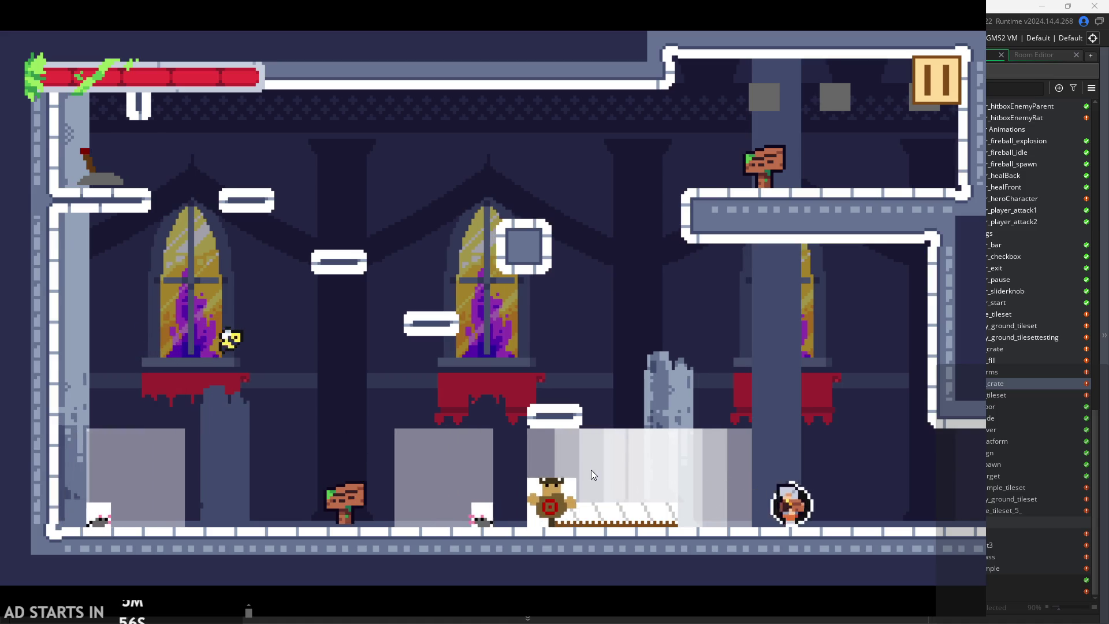
key(x)
key(Left)
key(Left)
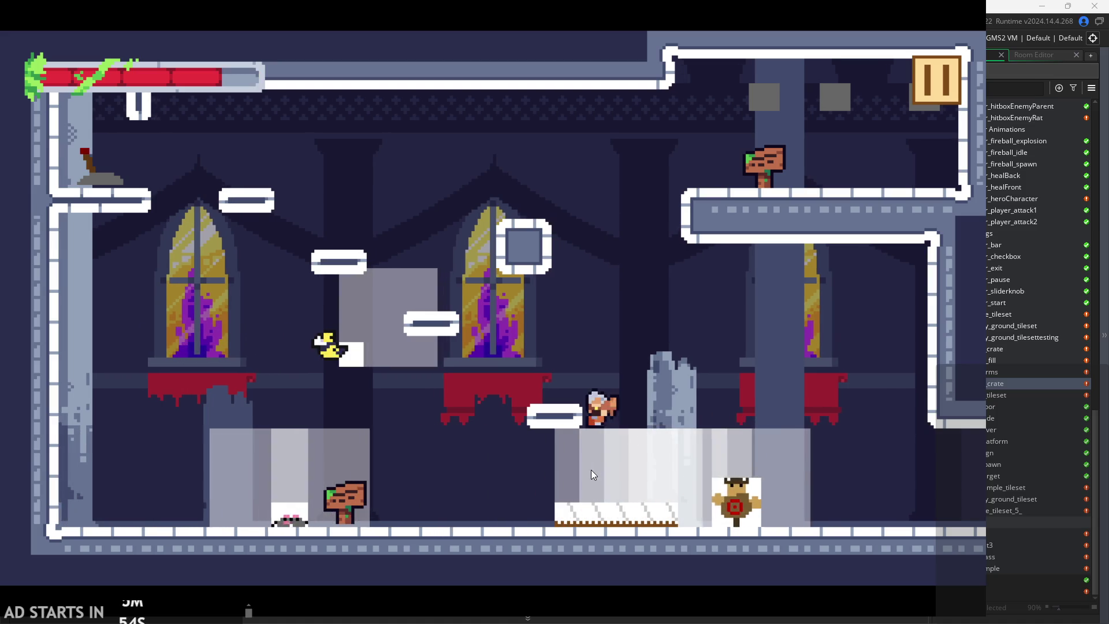
key(Left)
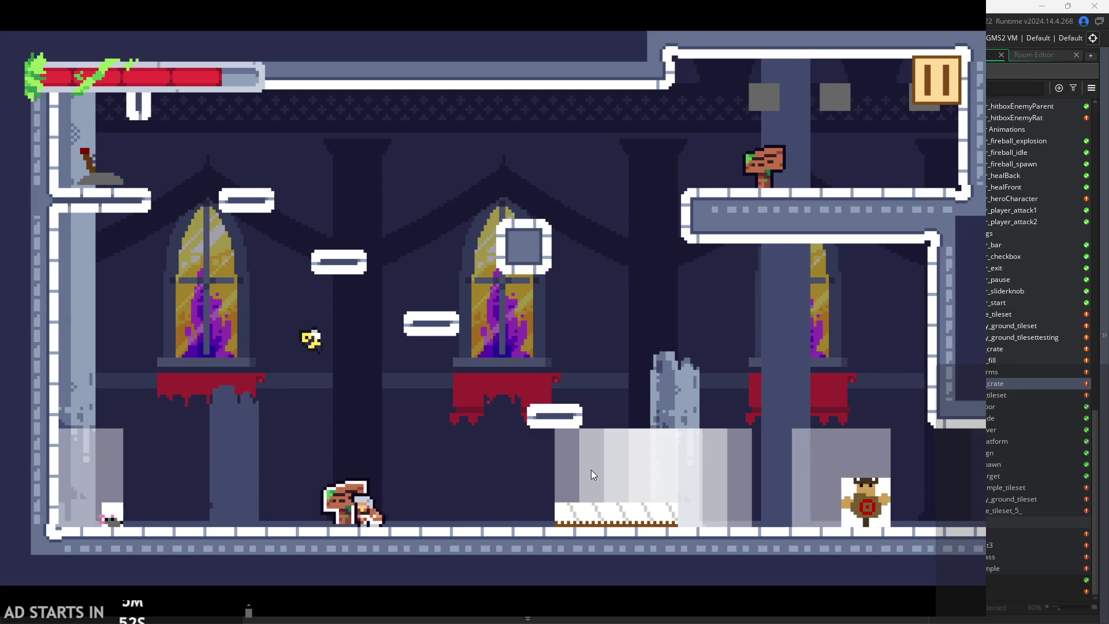
key(space)
key(Right)
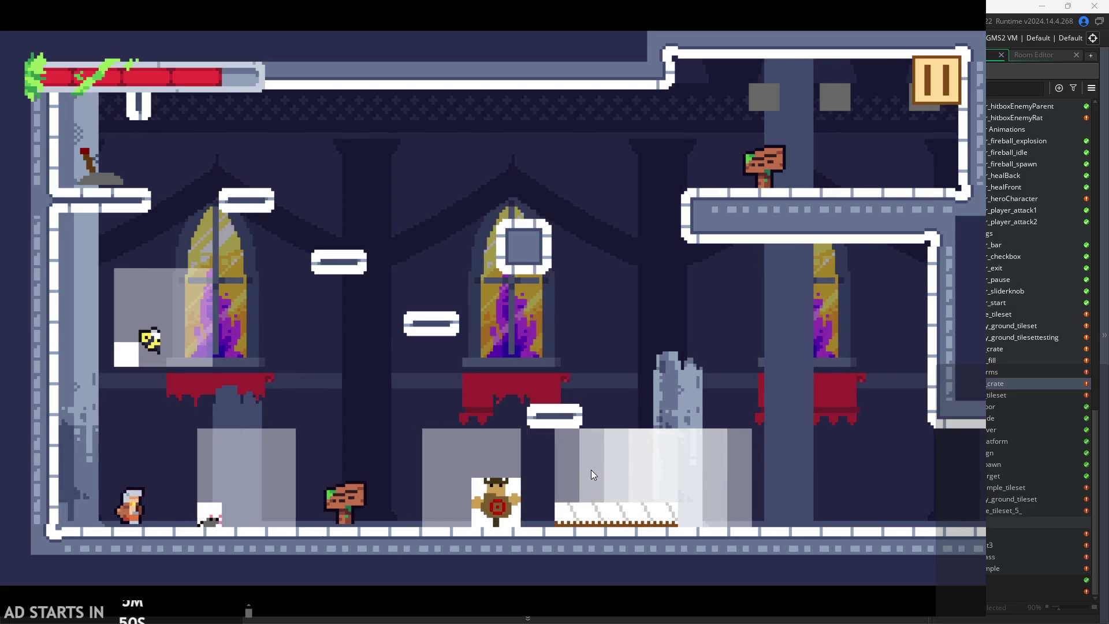
key(x)
- Jump-slash left and right at the crate, then wall-jump off the left wall
key(Left)
key(space)
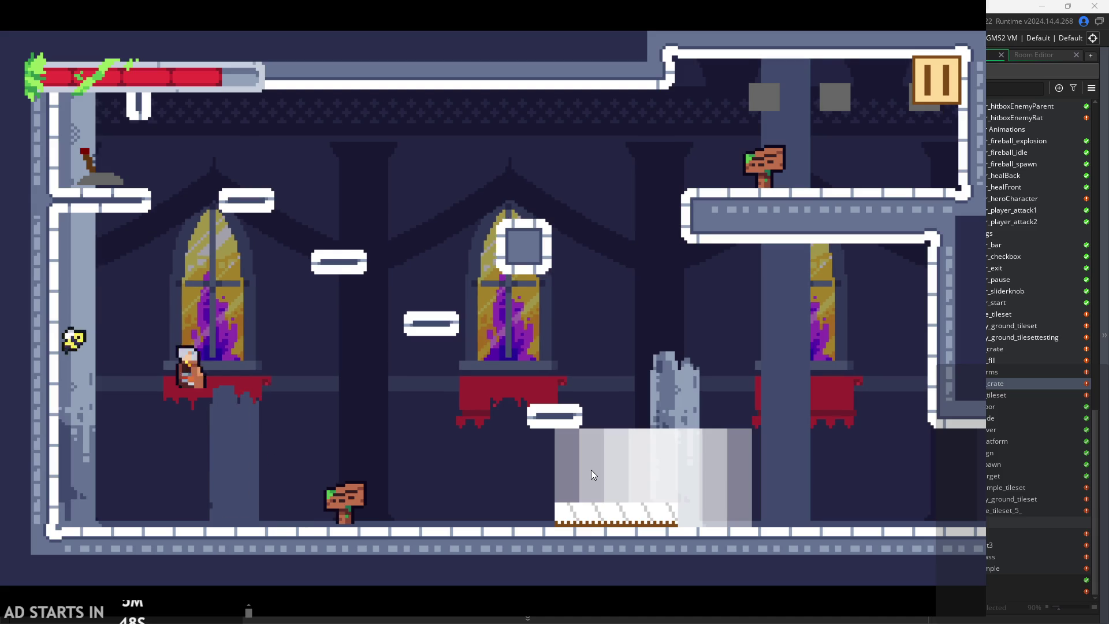
key(x)
key(space)
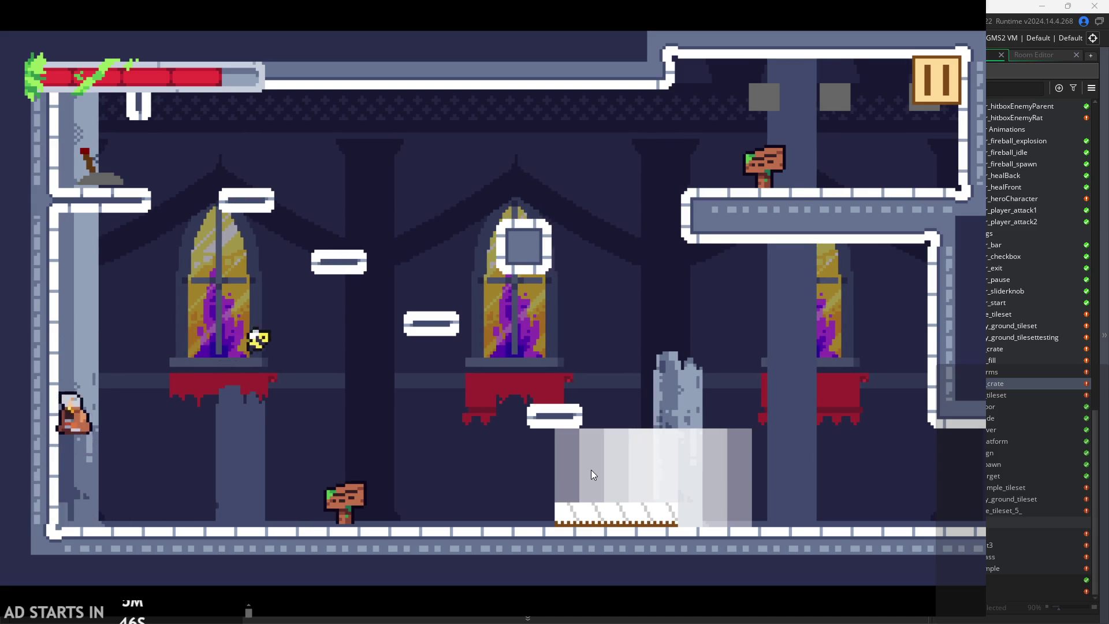
key(Right)
key(x)
key(Left)
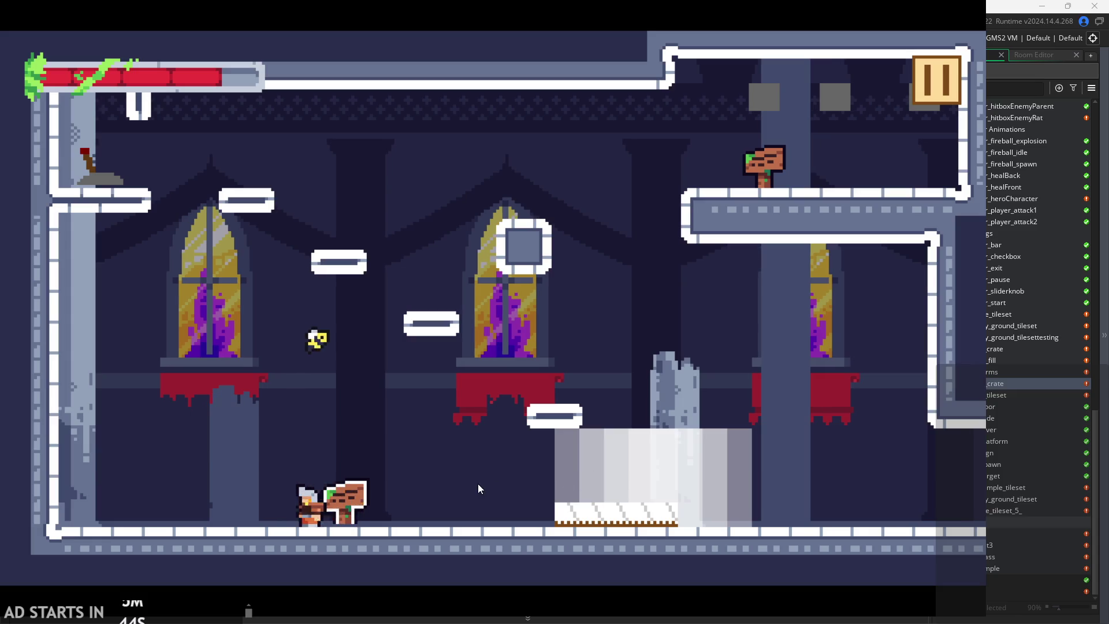
key(space)
key(Right)
key(Right)
key(x)
key(Left)
key(space)
- Climb the left wall, slide down it, and leap off slashing mid-air
key(Left)
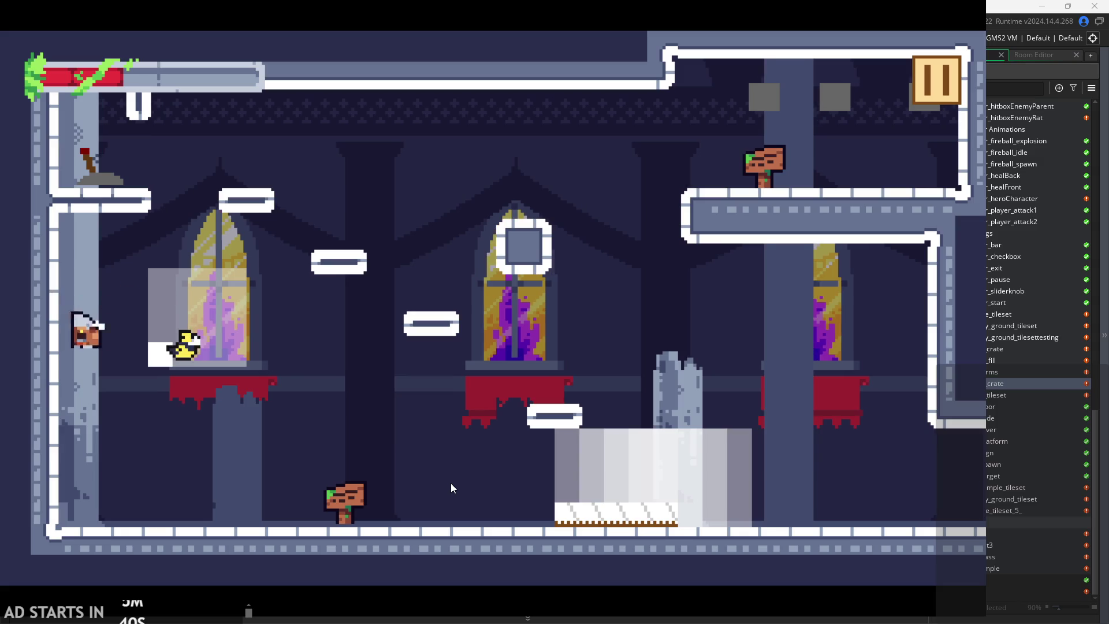
key(space)
key(x)
key(Left)
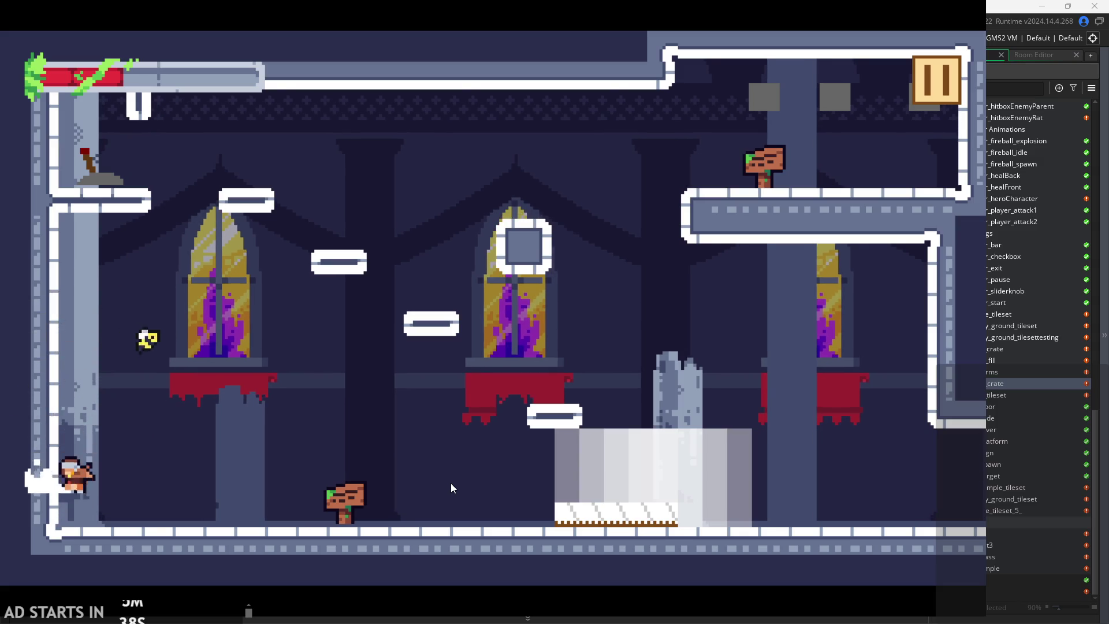
key(space)
key(Right)
key(x)
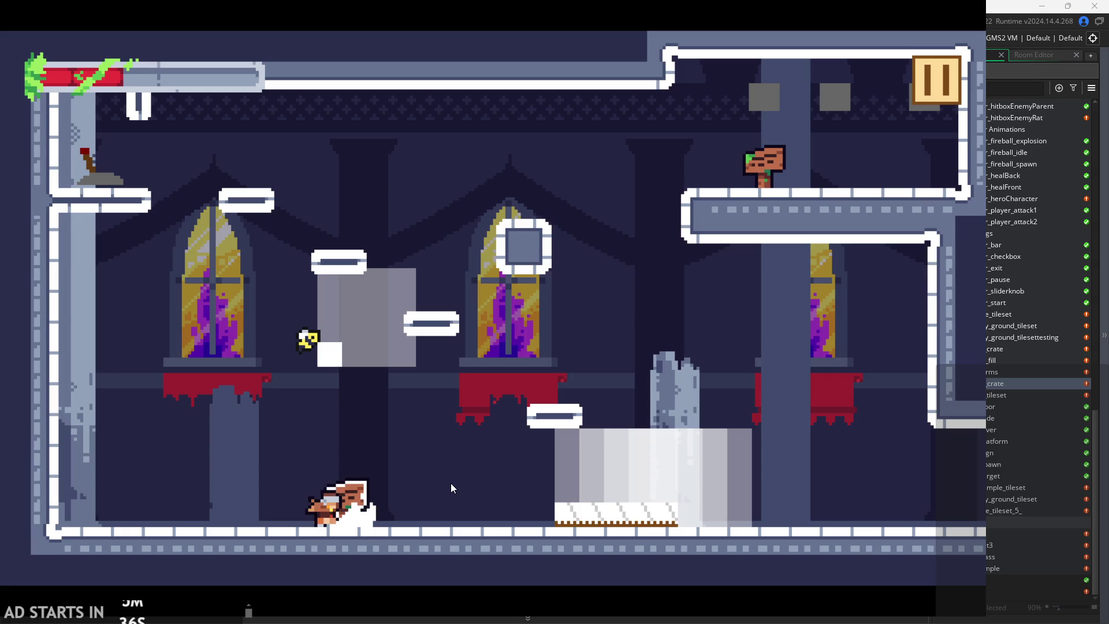
- Jump onto the floating platforms and double-jump, slashing on landing
key(space)
key(Right)
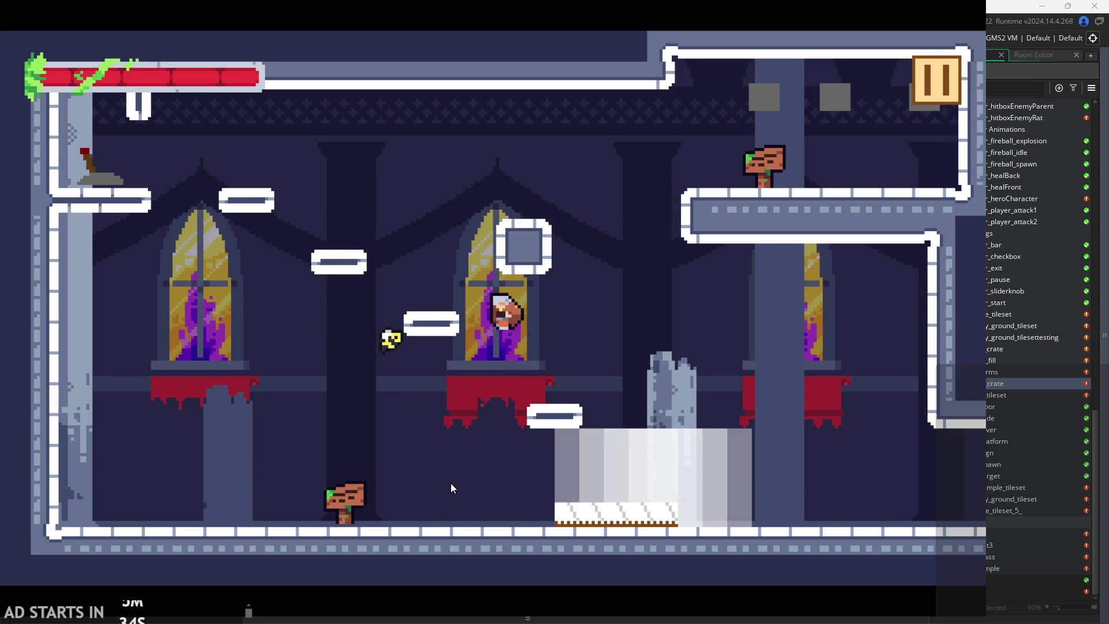
key(Left)
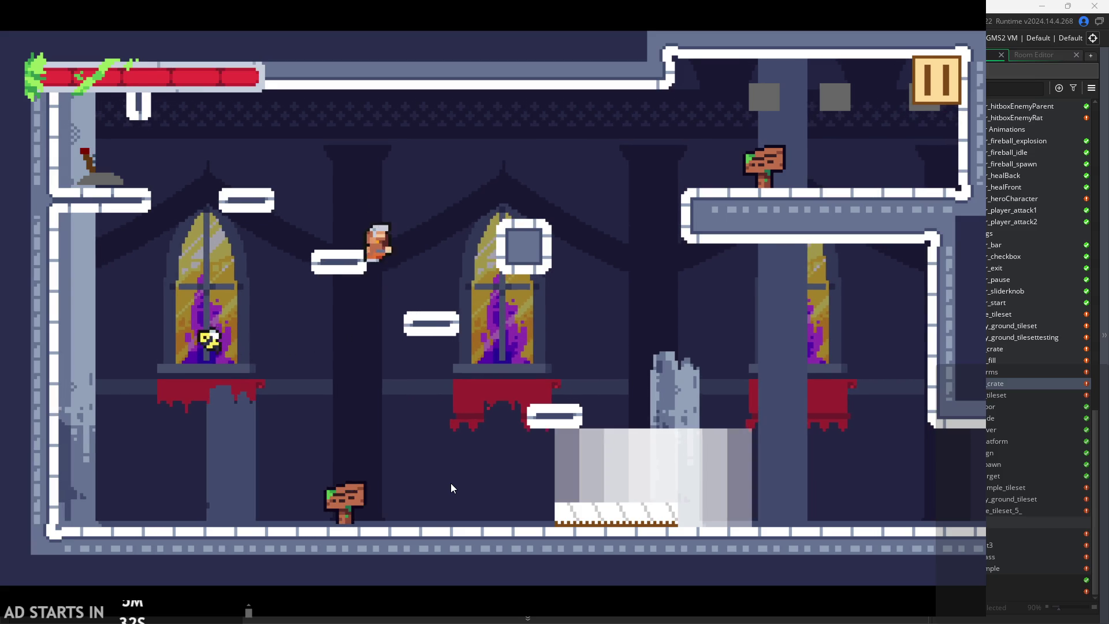
key(space)
key(Right)
key(space)
key(Left)
key(x)
- Wall-jump and slash, then run right and land beside the wooden sign
key(Left)
key(space)
key(Right)
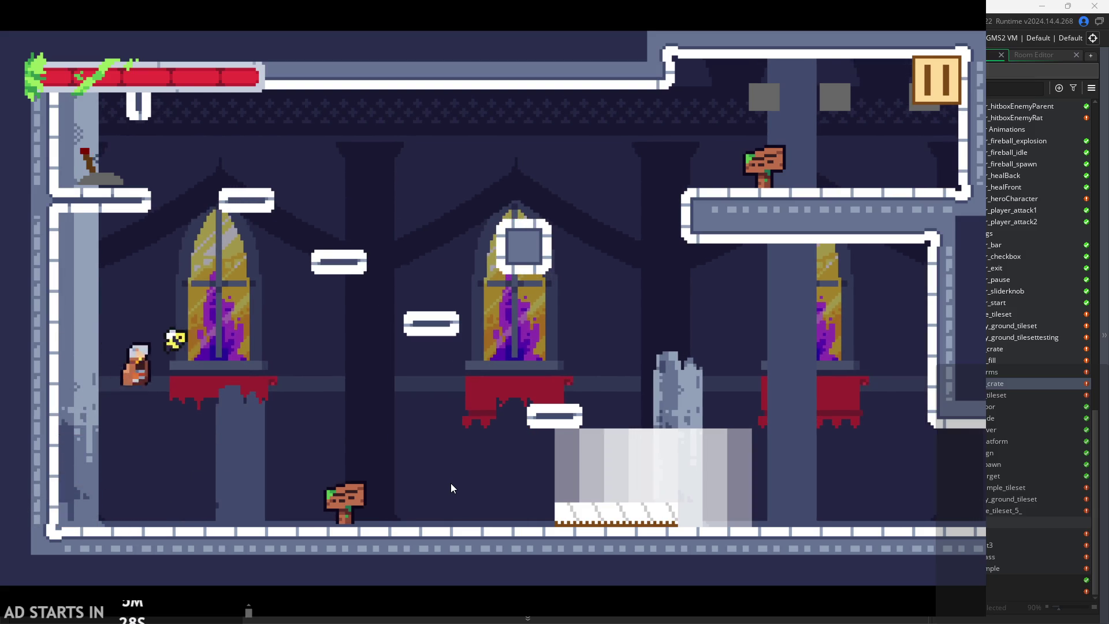
key(x)
key(space)
key(Right)
key(Left)
- Resume from the pause menu and walk the hero past the sign, jumping at the left wall
click(928, 72)
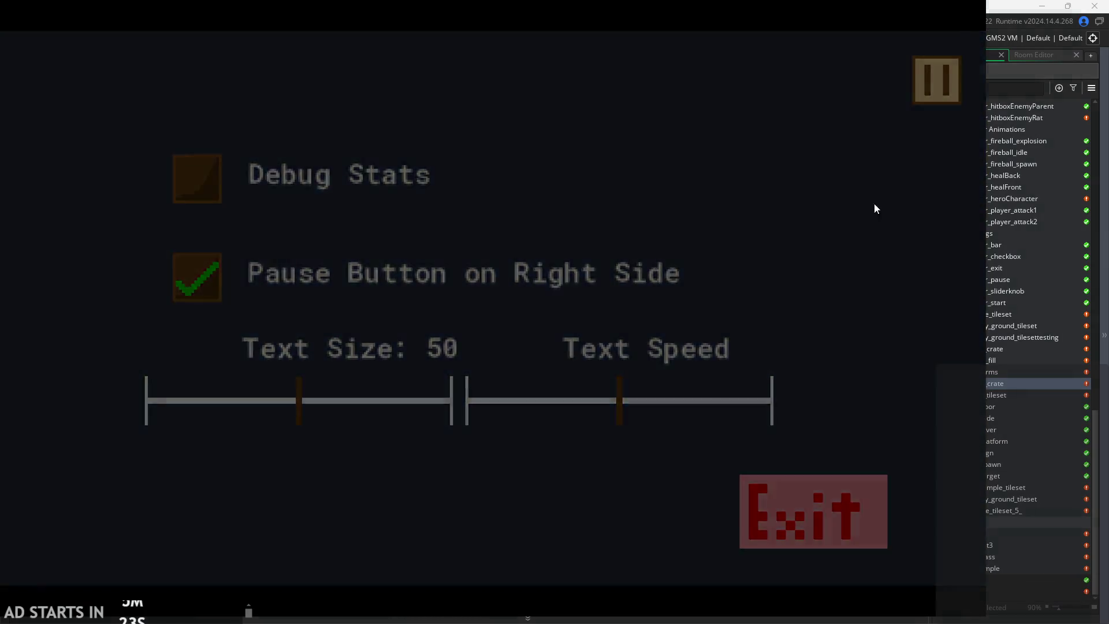
click(936, 80)
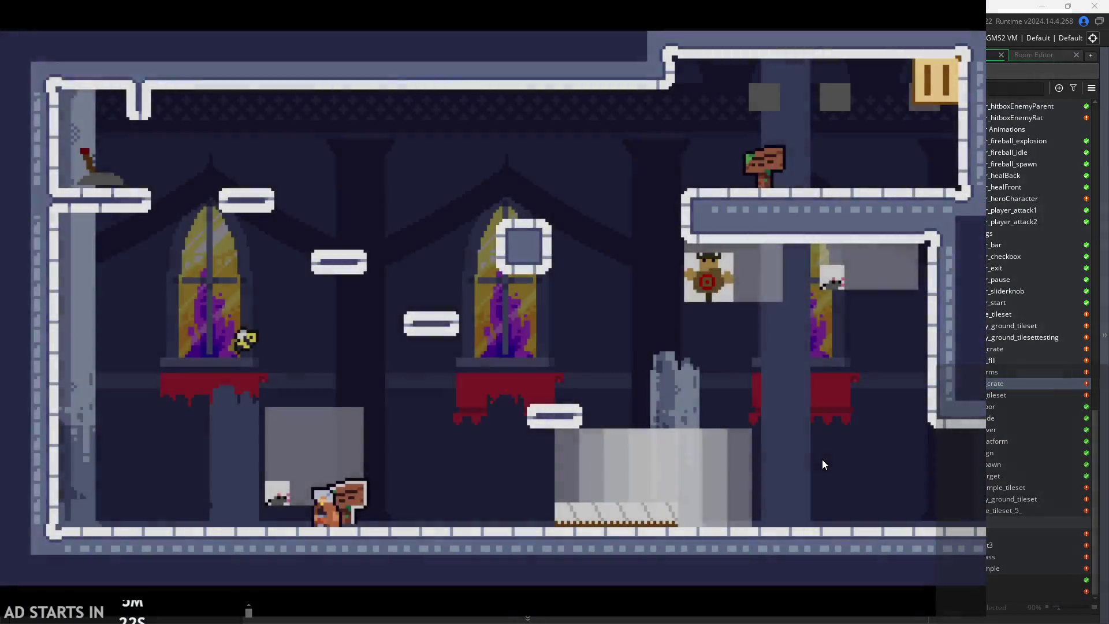
key(Left)
key(Right)
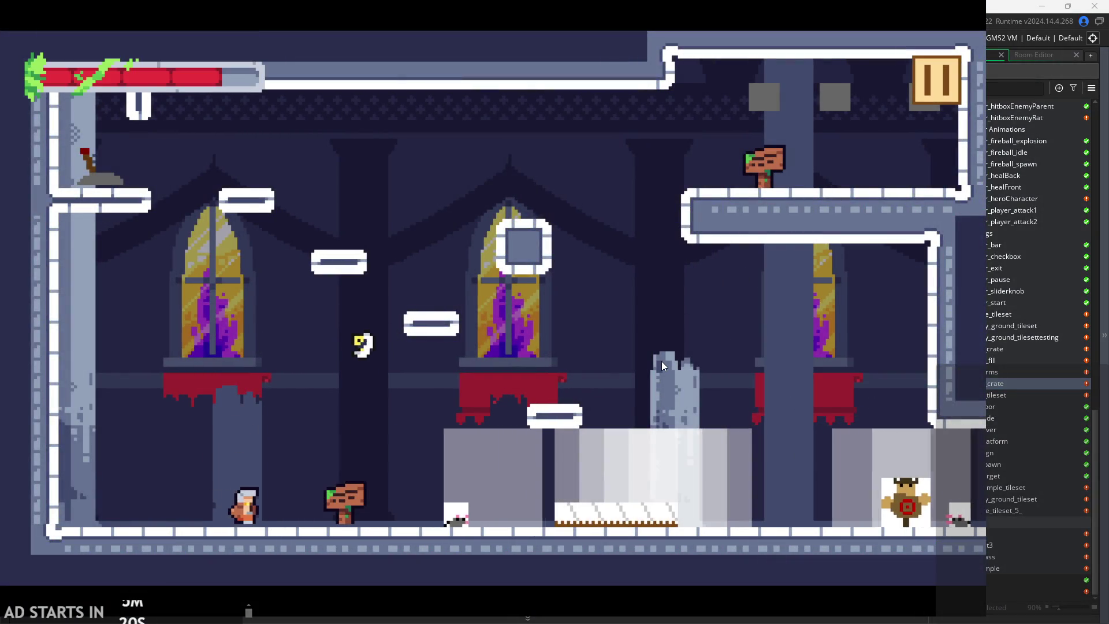
key(Left)
key(Left)
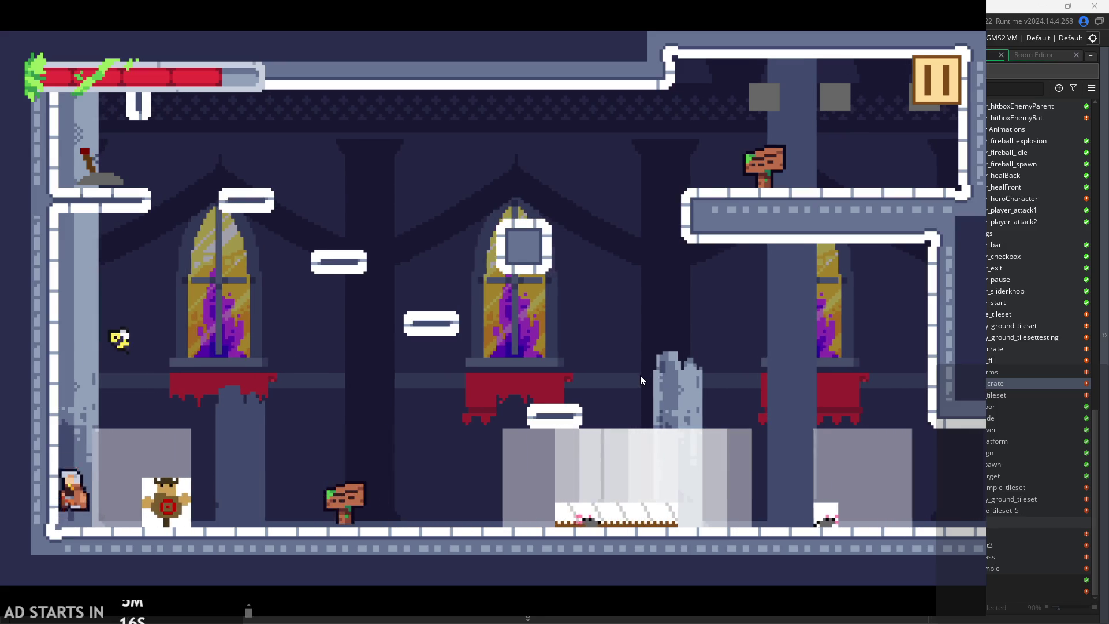
key(space)
key(Right)
key(Right)
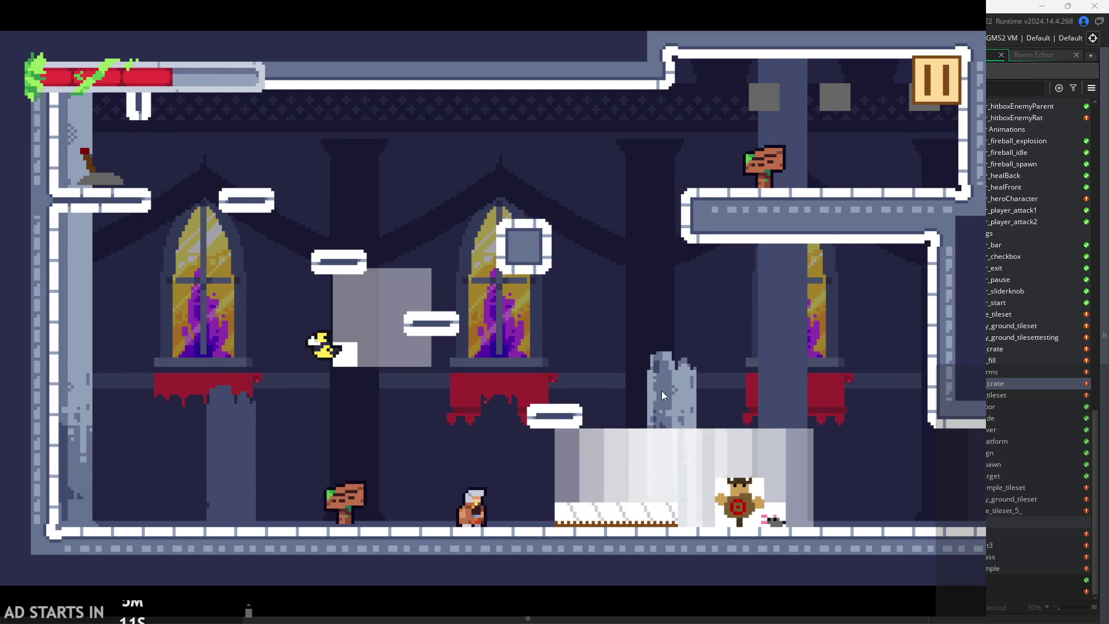
- Jump up and right, drop back to the floor, then attack from the ledge
key(Left)
key(space)
key(Right)
key(Right)
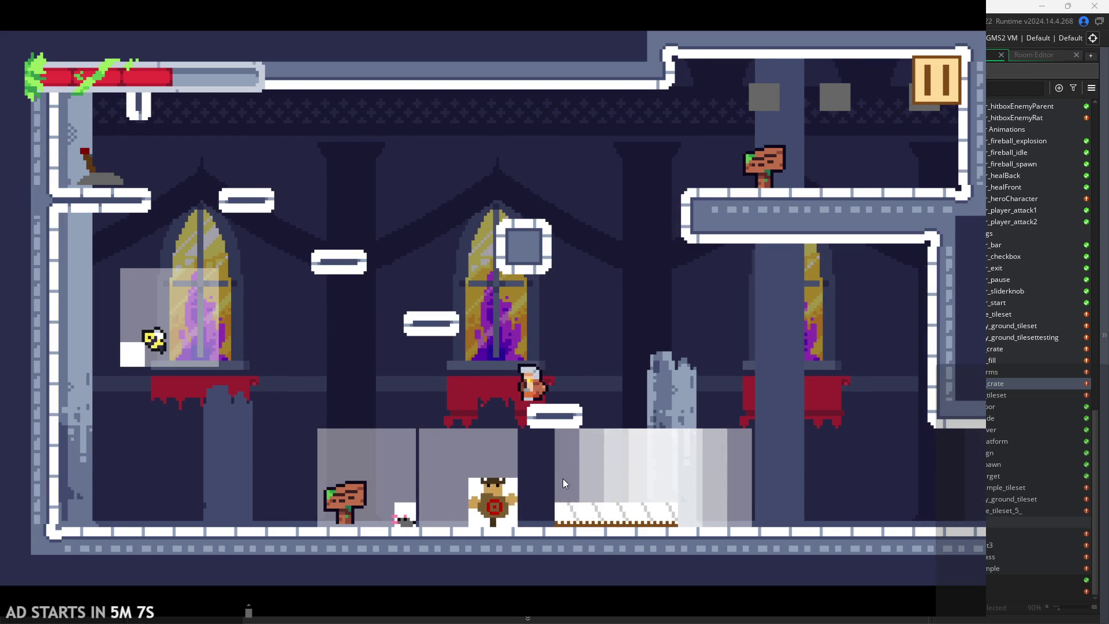
key(Left)
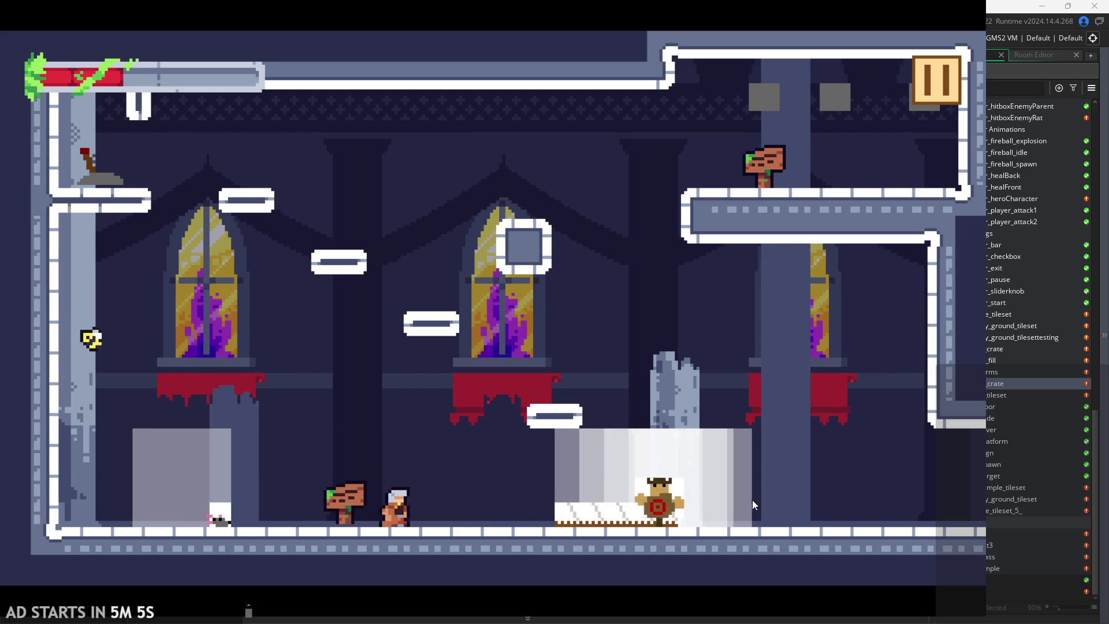
key(Left)
key(Left)
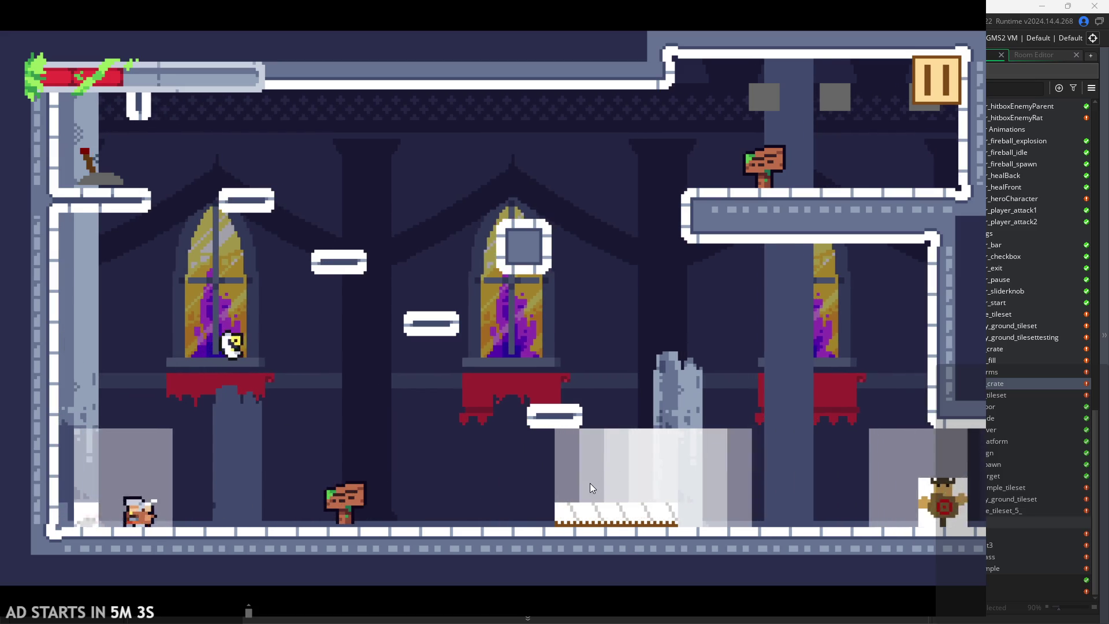
key(Right)
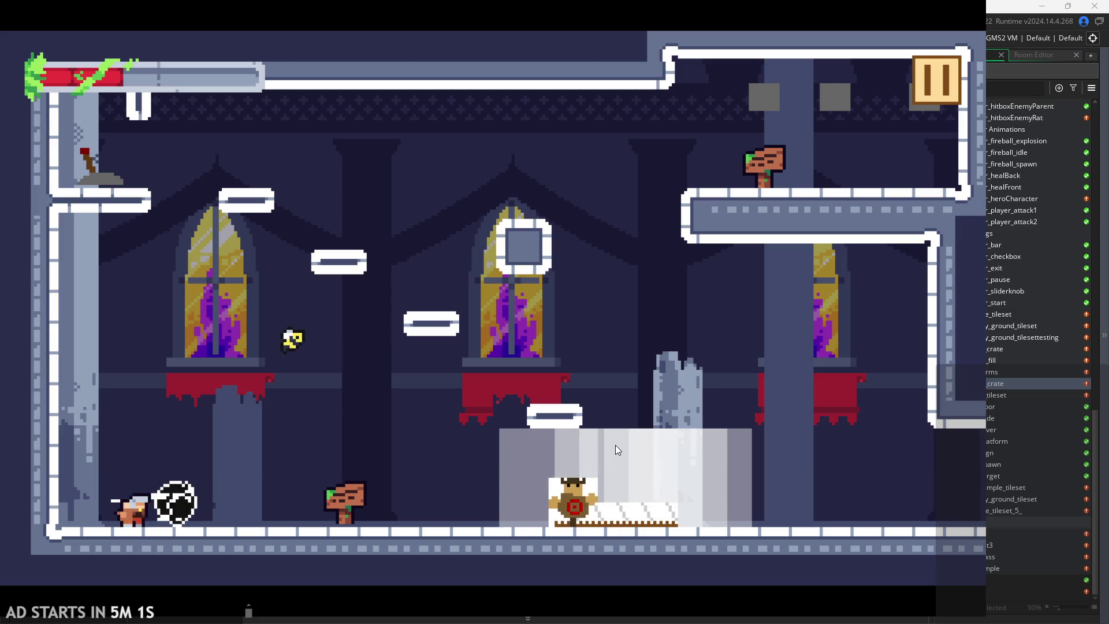
key(Right)
key(space)
key(x)
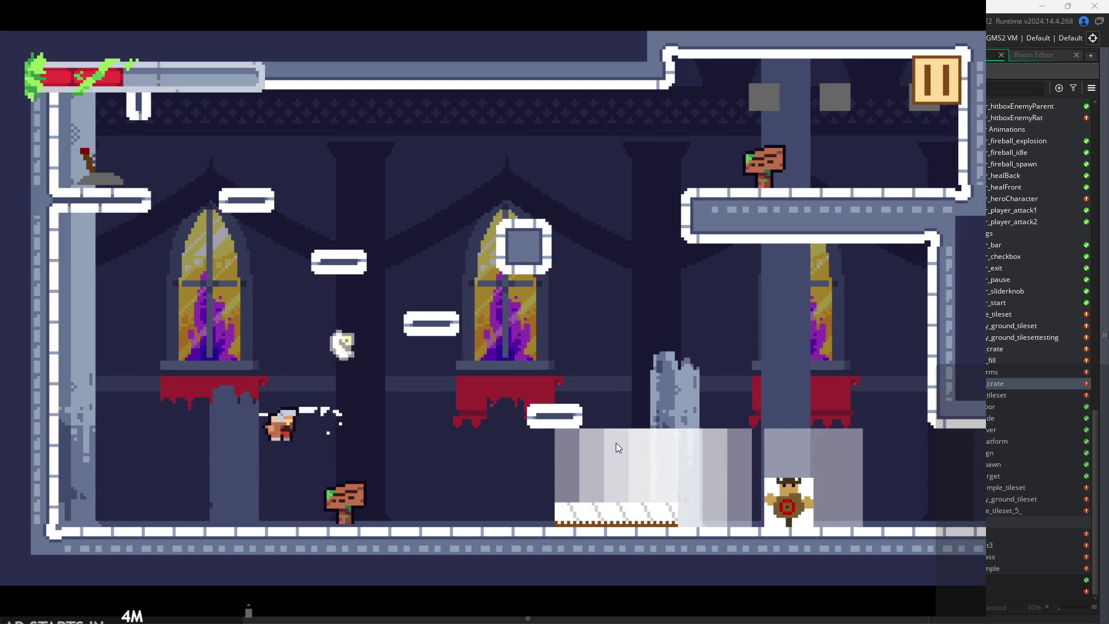
- Drop to the floor, run along it, and jump up the wall toward the yellow enemy
key(Left)
key(space)
key(Left)
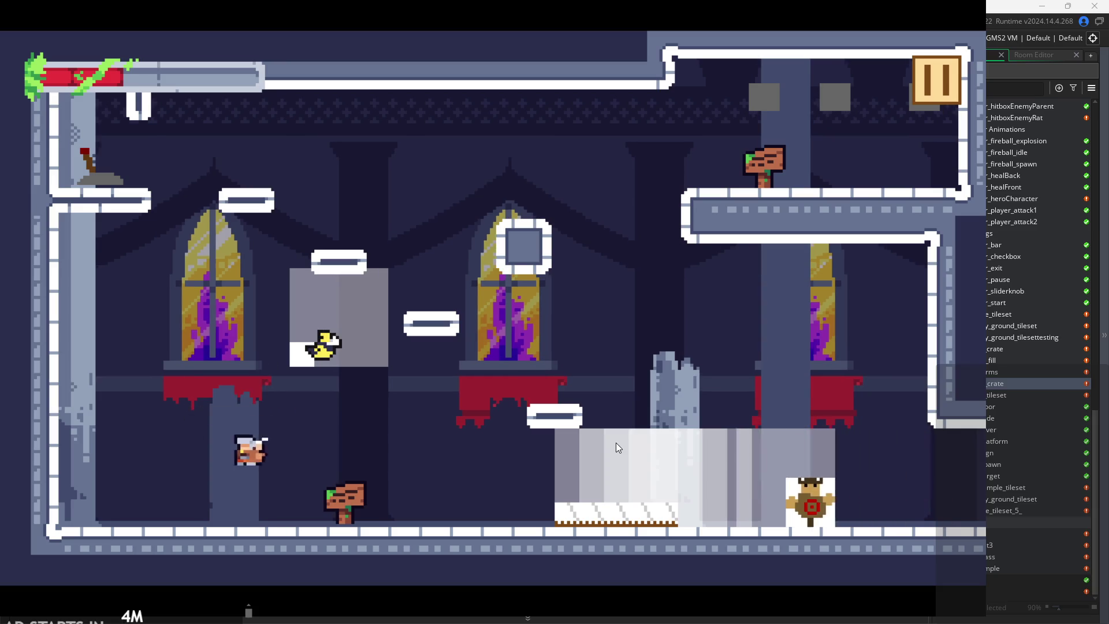
key(space)
key(Right)
key(Down)
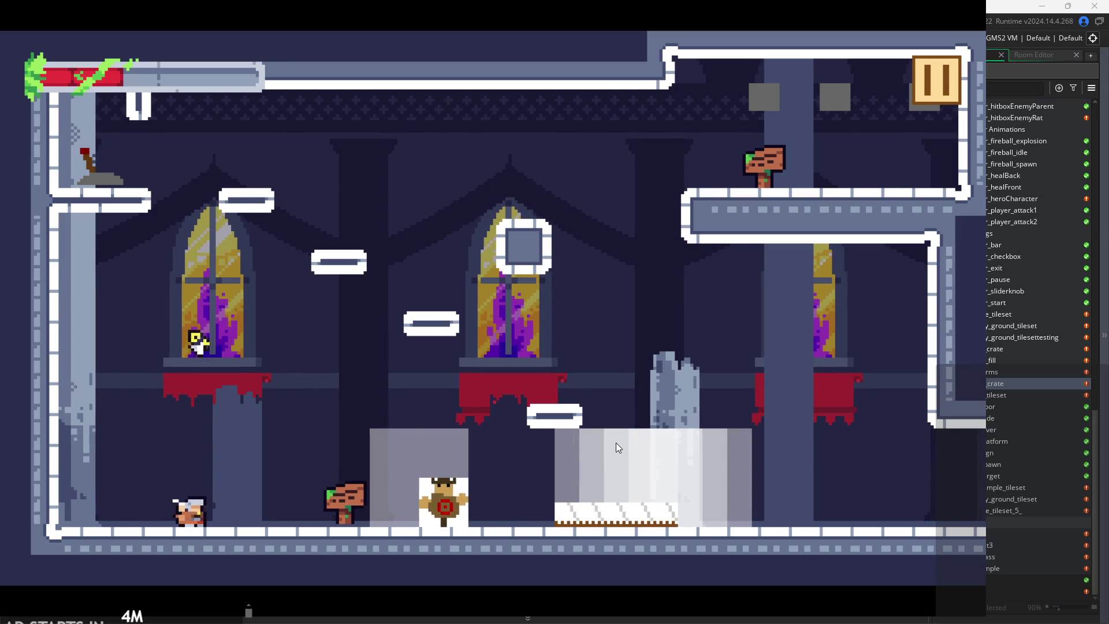
key(Right)
key(Left)
key(space)
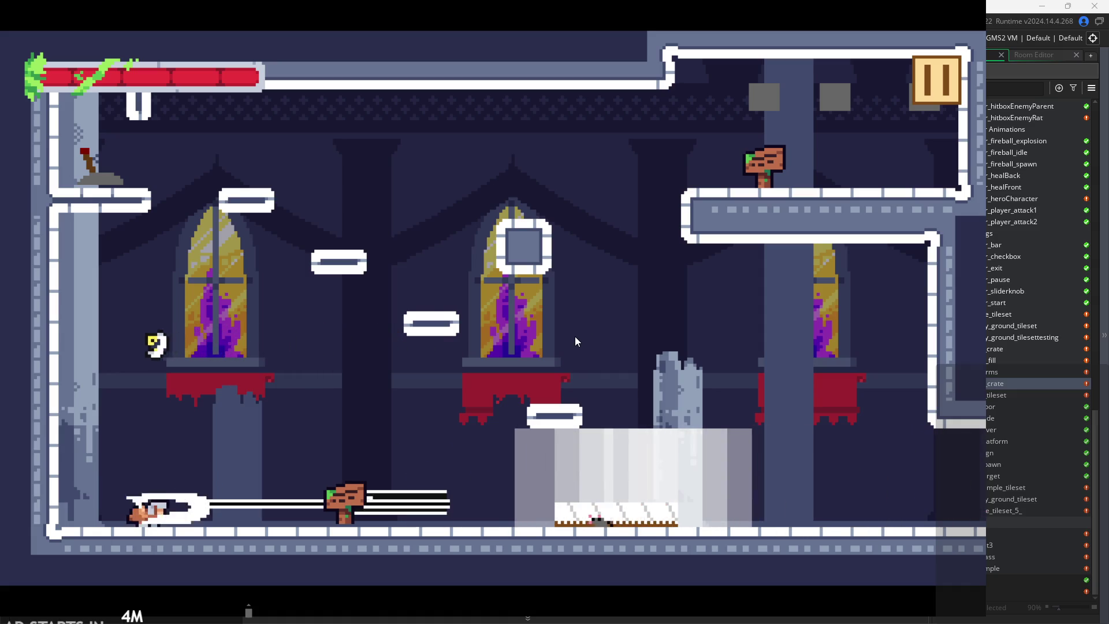
- Slash the black orb, climb to a small platform, and fire beams at the orb
key(Right)
key(x)
key(space)
key(Right)
key(space)
key(Left)
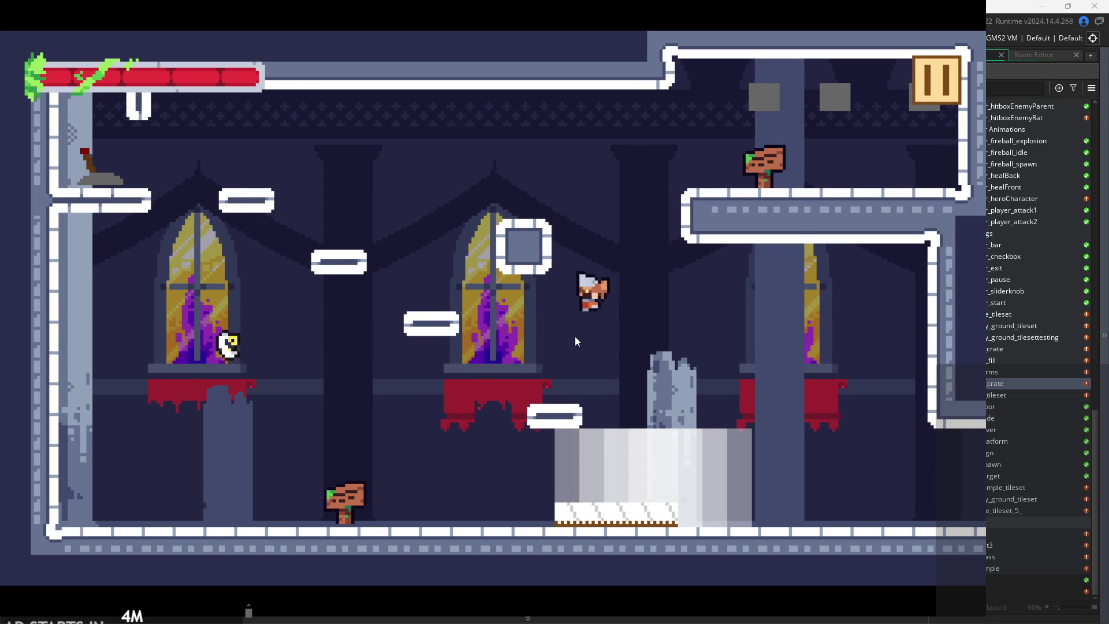
key(space)
key(Left)
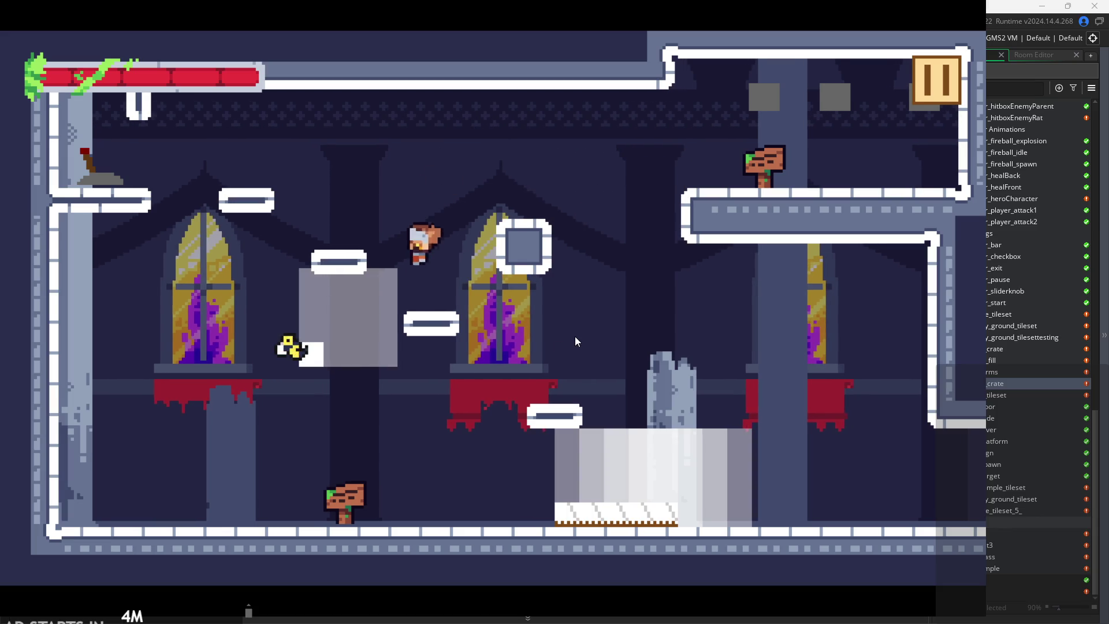
key(x)
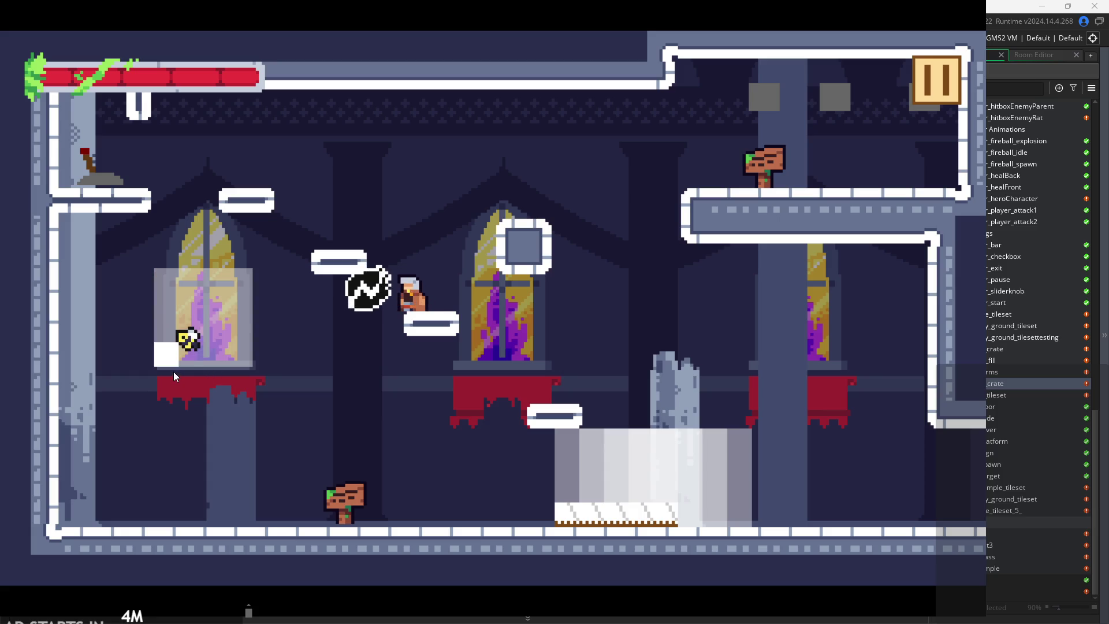
key(x)
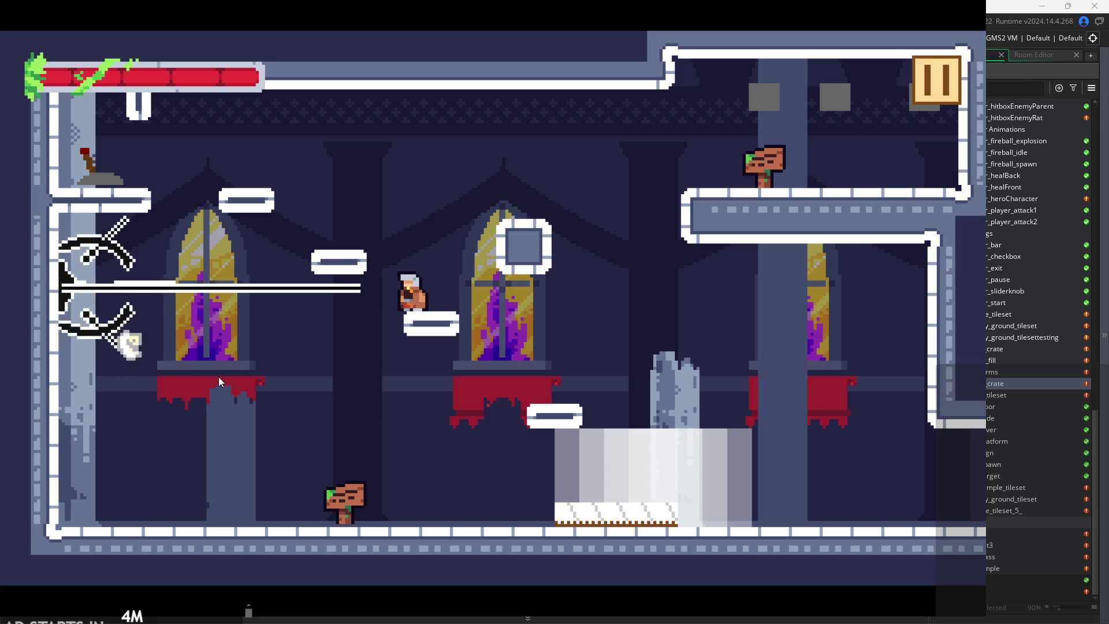
- Wall-jump up to the left window ledge, drop off, and climb the wall again
key(Left)
key(Left)
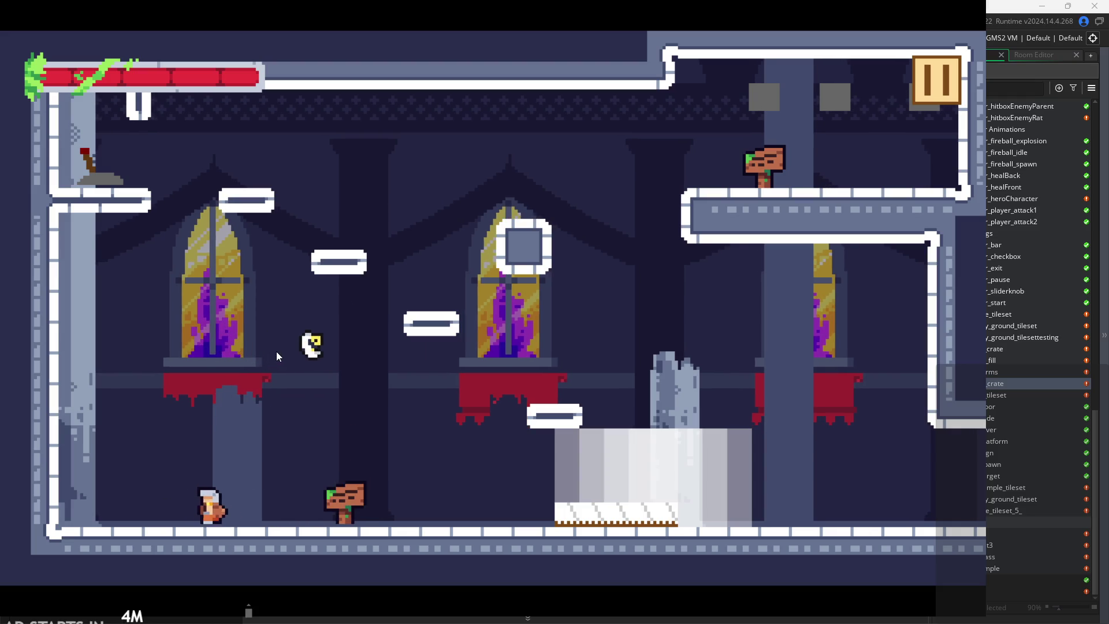
key(space)
key(Right)
key(Right)
key(Left)
key(space)
key(Right)
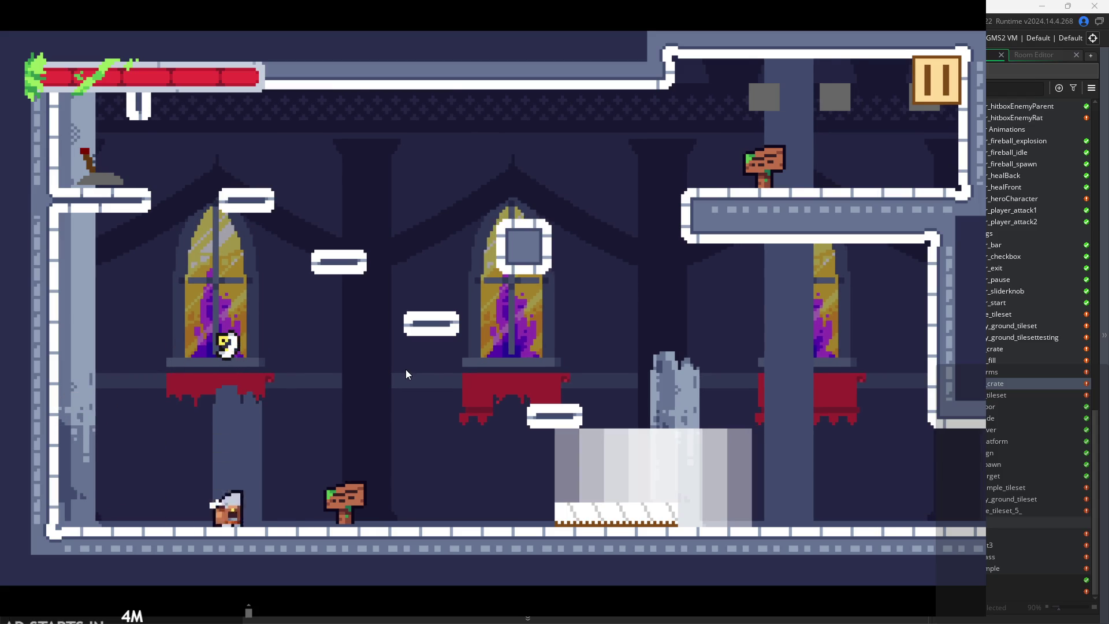
key(space)
key(Left)
- Slash nearby enemies, jump high, and leave through the right exit into the target room
key(Left)
key(space)
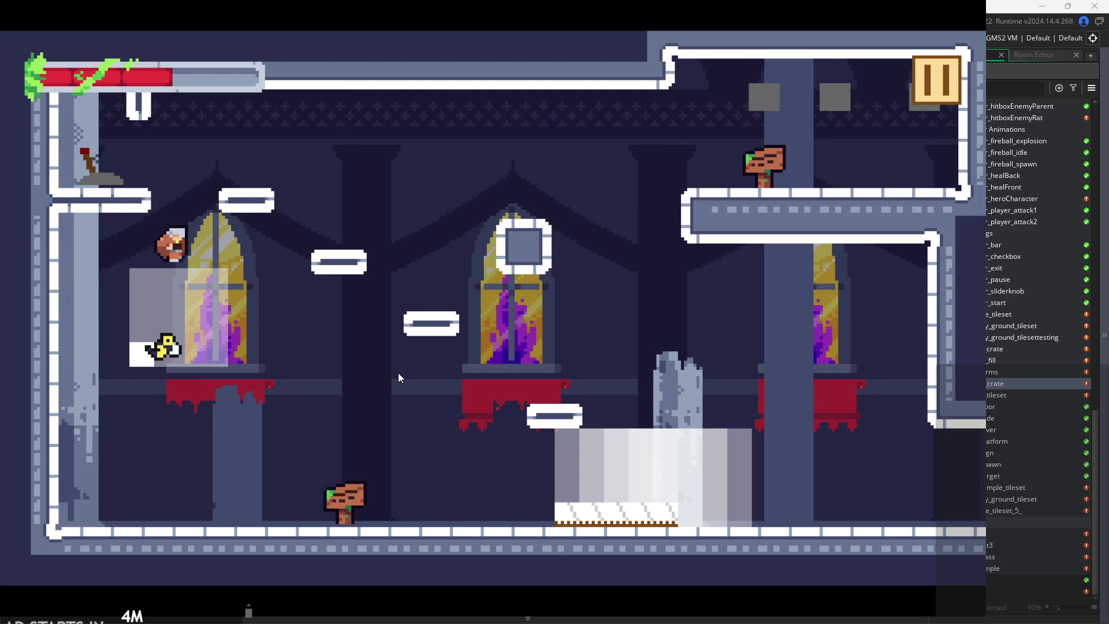
key(Right)
click(316, 359)
key(space)
key(Left)
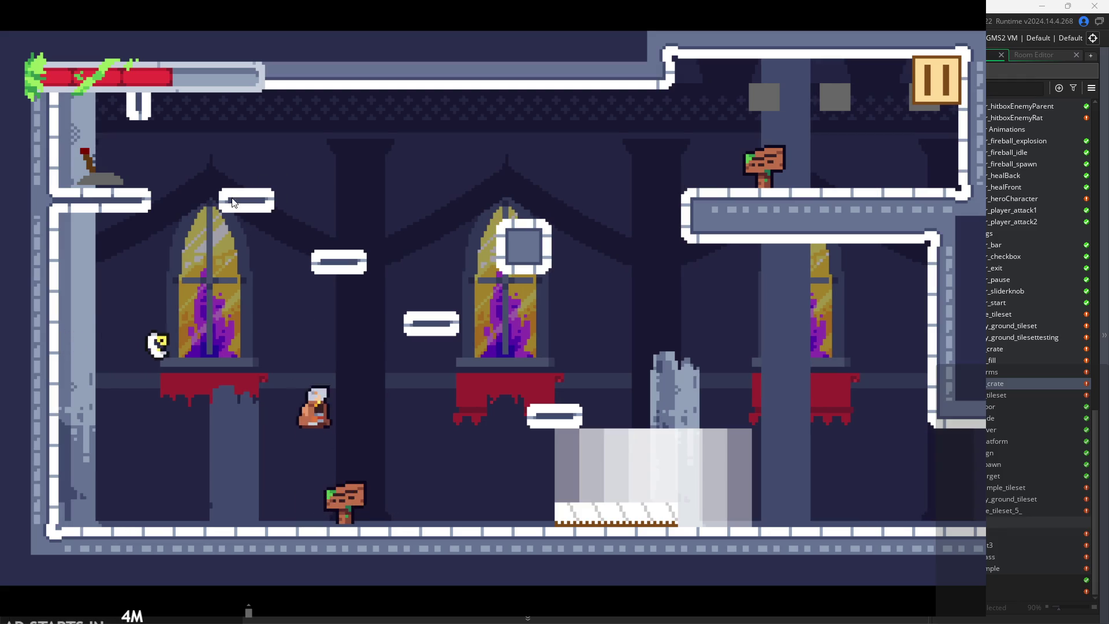
click(199, 358)
key(Right)
key(space)
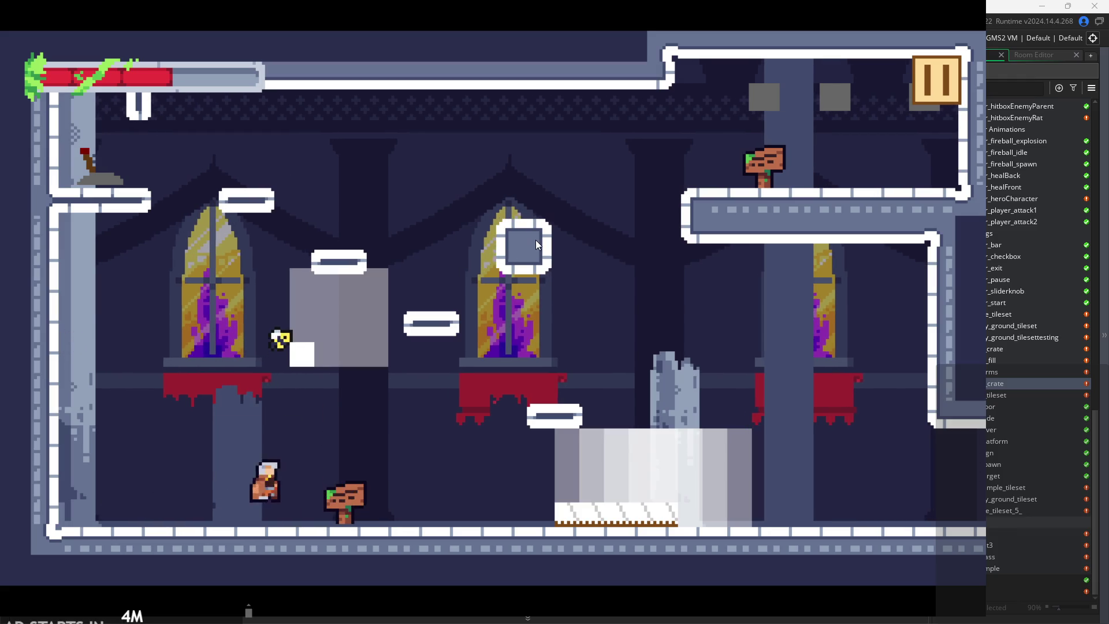
key(Right)
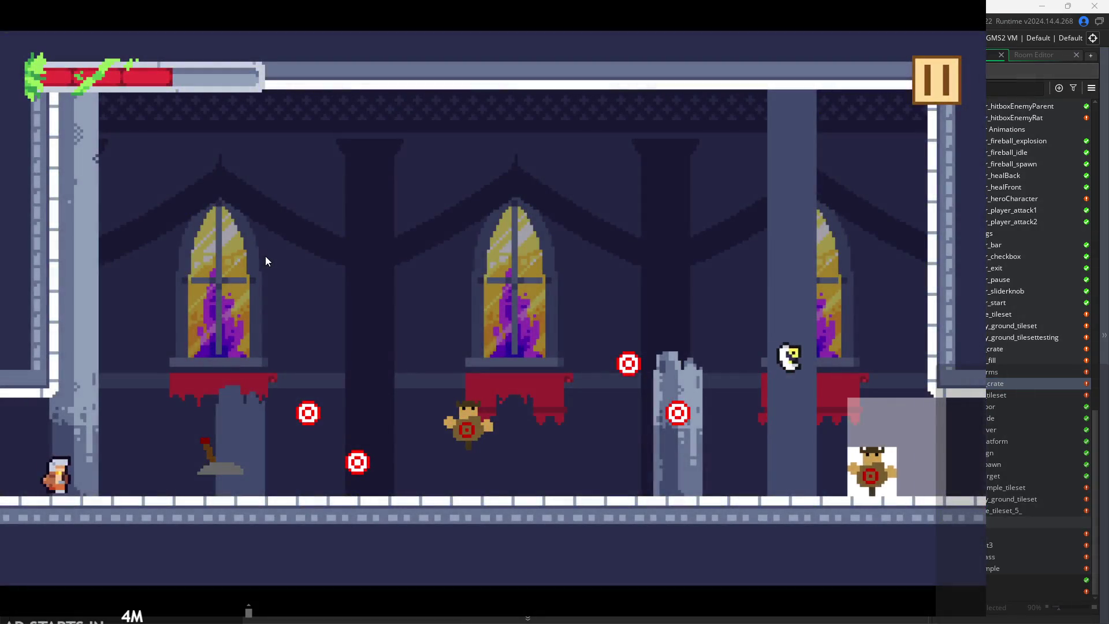
key(Right)
click(279, 237)
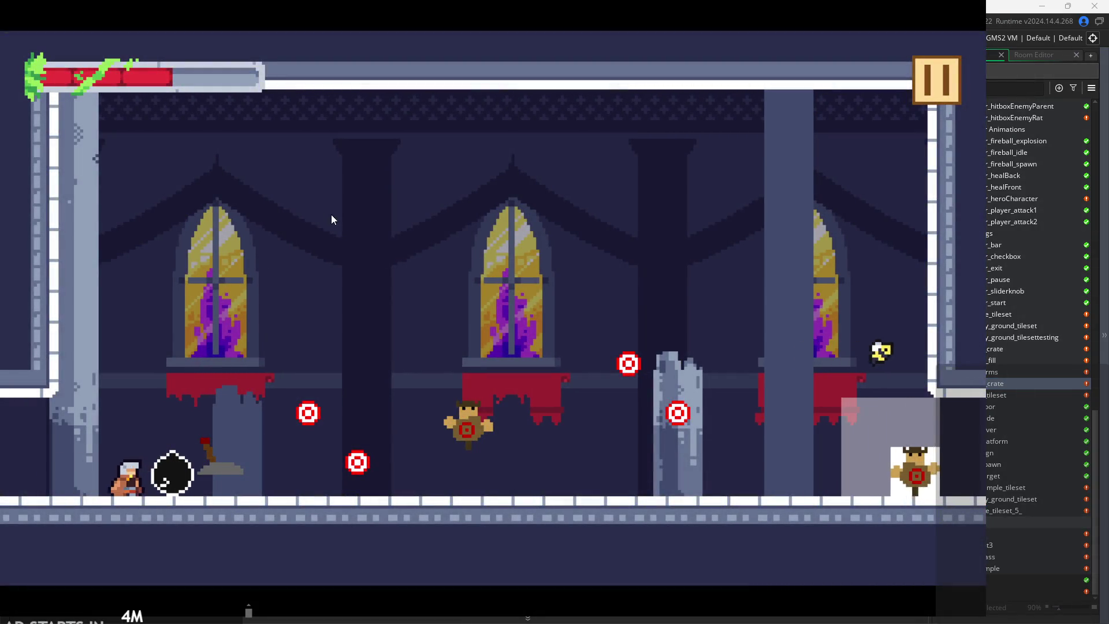
- Run right and strike the target dummies and the flying target mid-jump
key(Right)
key(space)
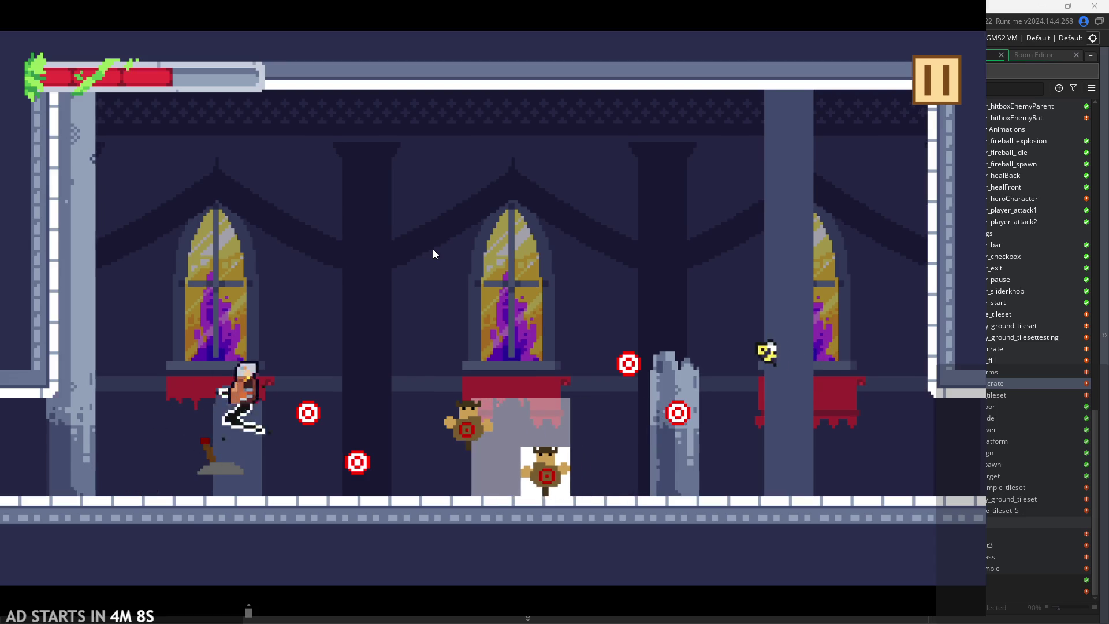
click(433, 251)
click(430, 260)
key(Right)
key(space)
click(430, 272)
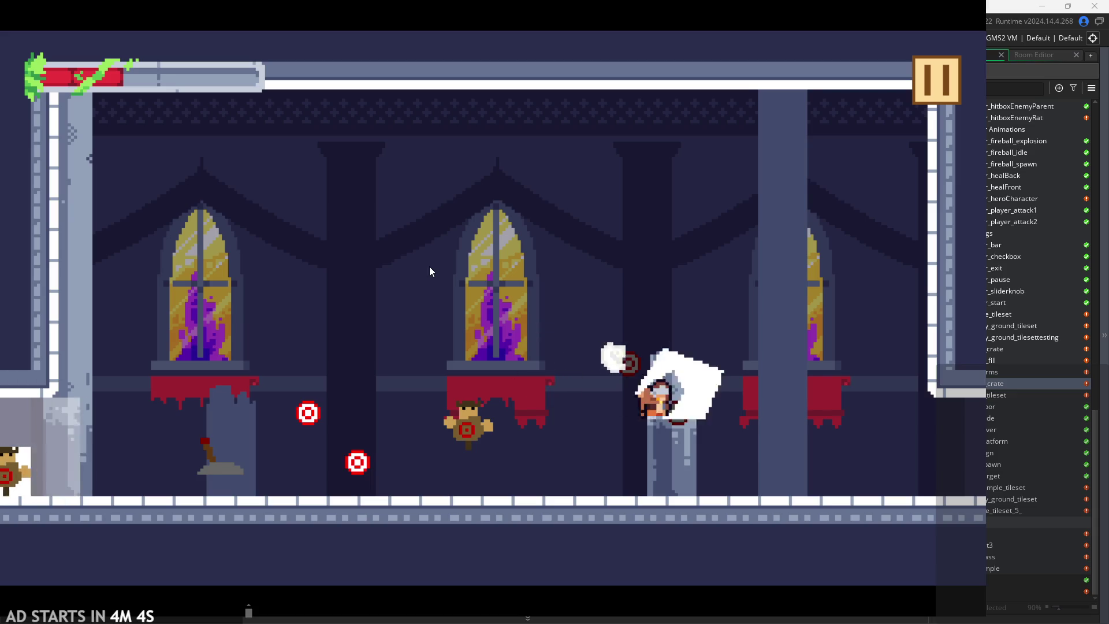
- Jump past the pillar to the right edge of the target room
key(space)
key(Right)
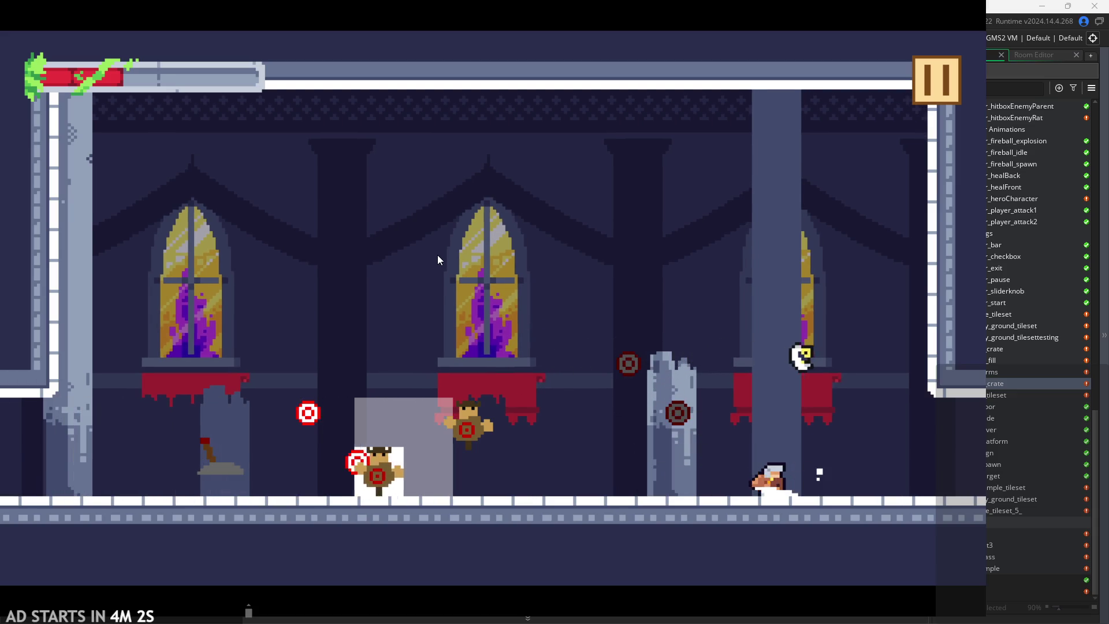
key(space)
key(Right)
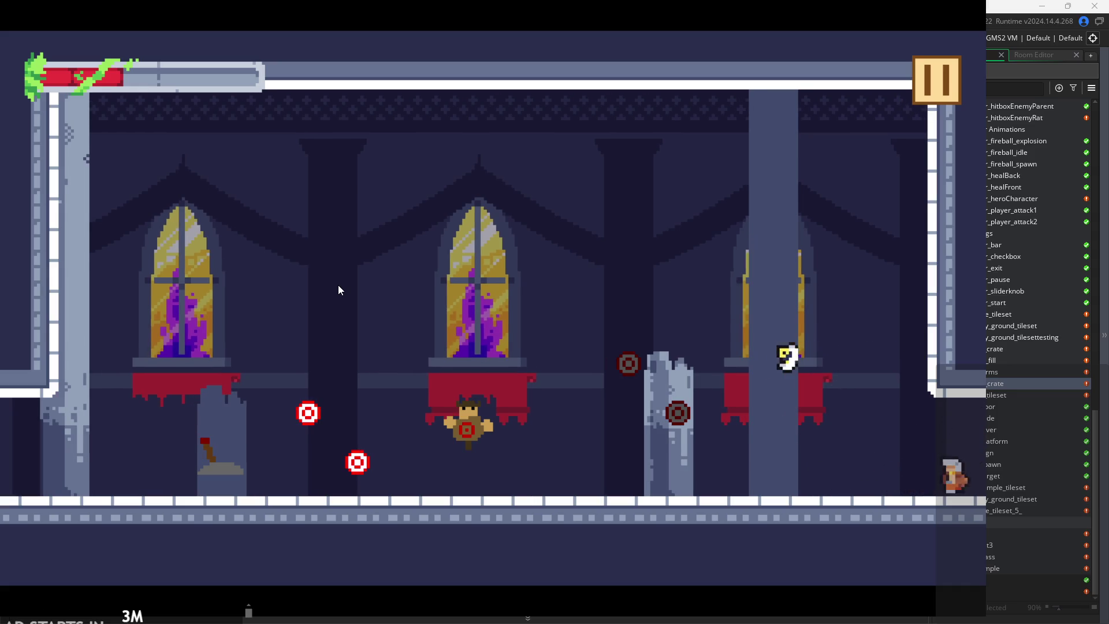
key(space)
- Move back left and slash repeatedly to defeat the yellow enemy
key(Left)
click(338, 285)
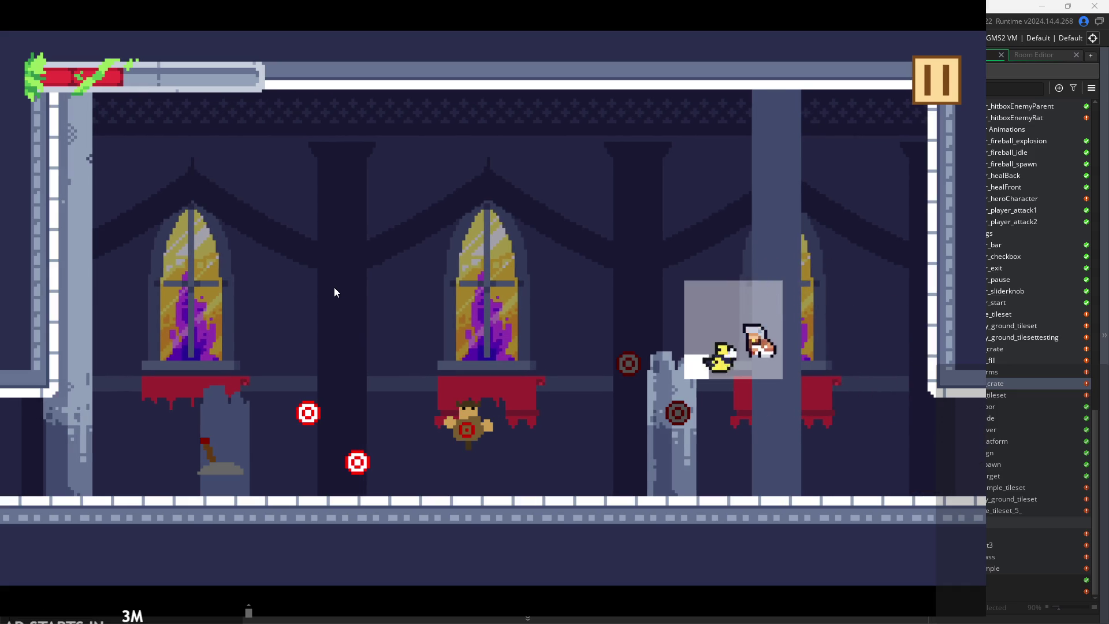
click(330, 290)
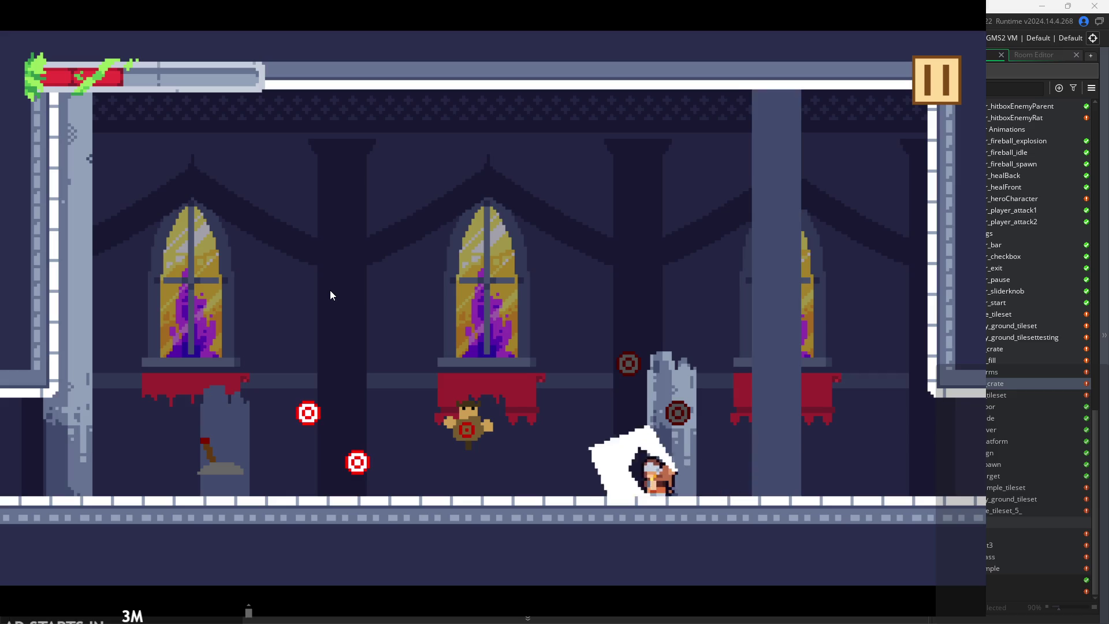
click(218, 305)
key(Left)
key(space)
click(214, 320)
- Climb the left wall, cross the upper area and leave through the right exit
key(Left)
key(space)
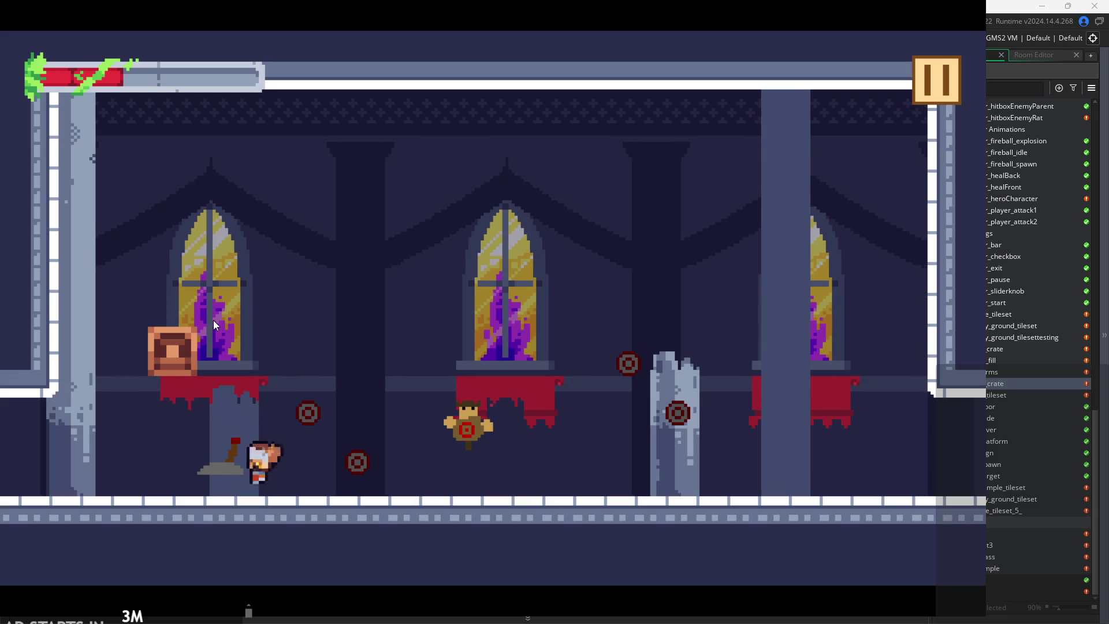
key(Left)
key(space)
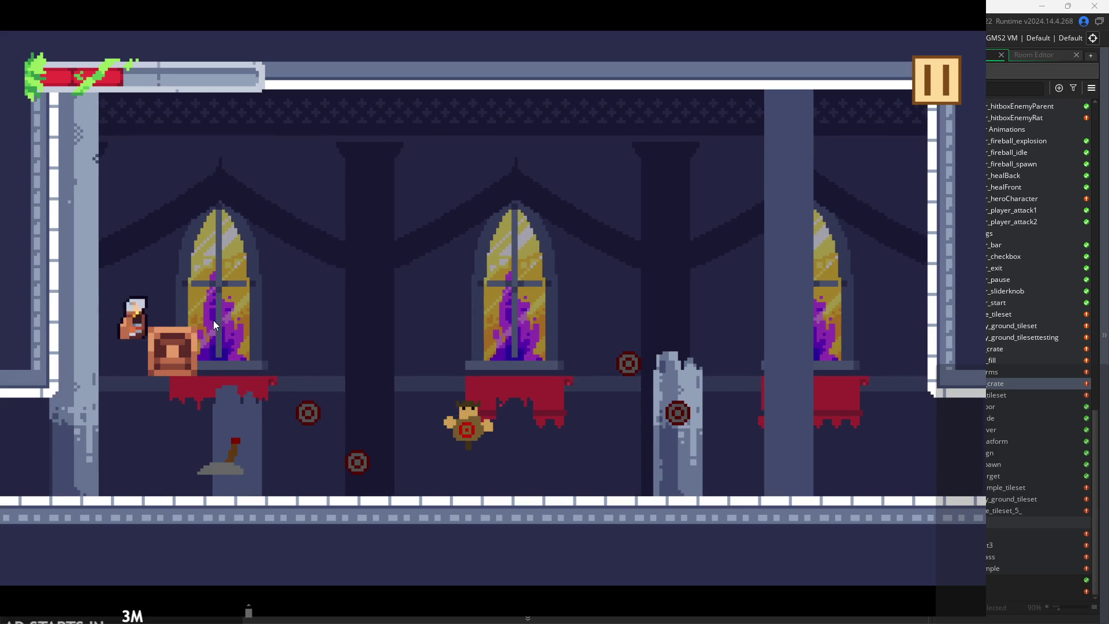
key(Right)
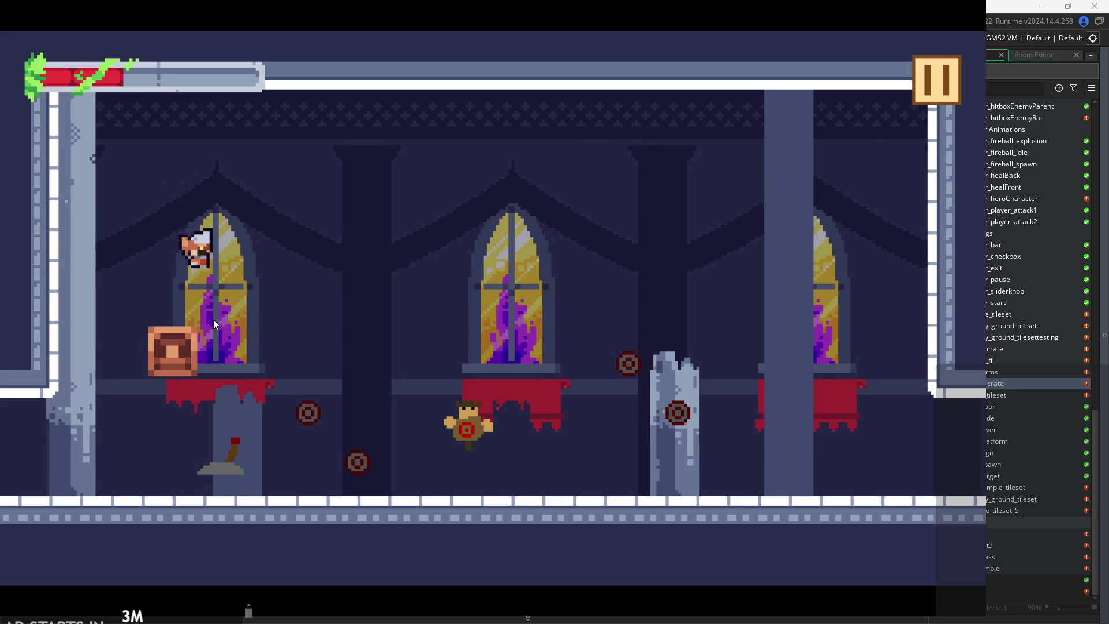
key(Right)
key(space)
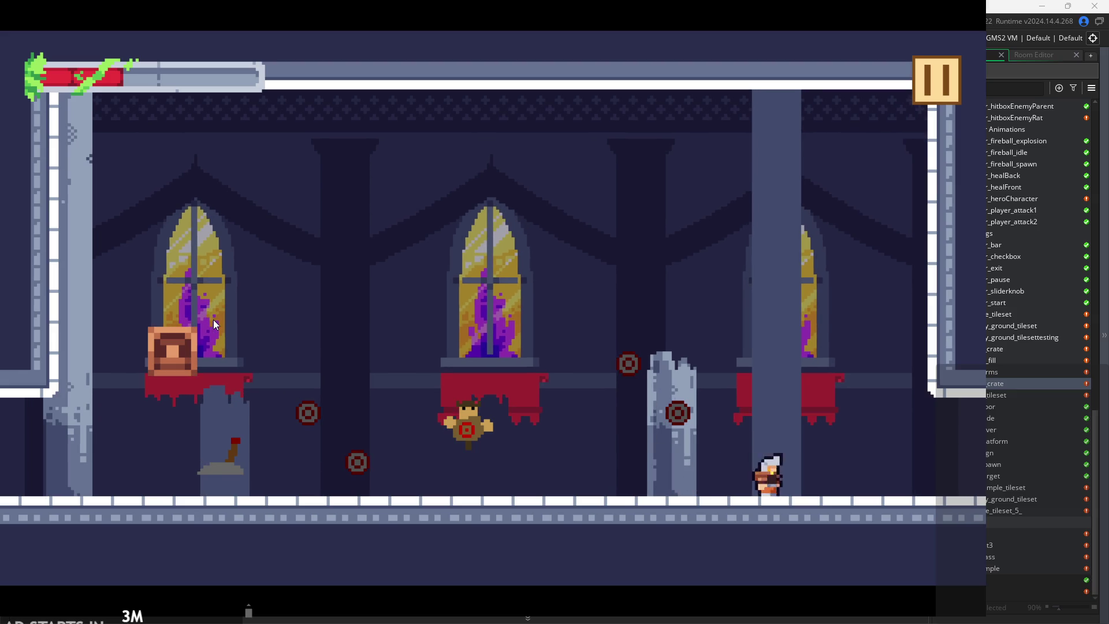
key(Right)
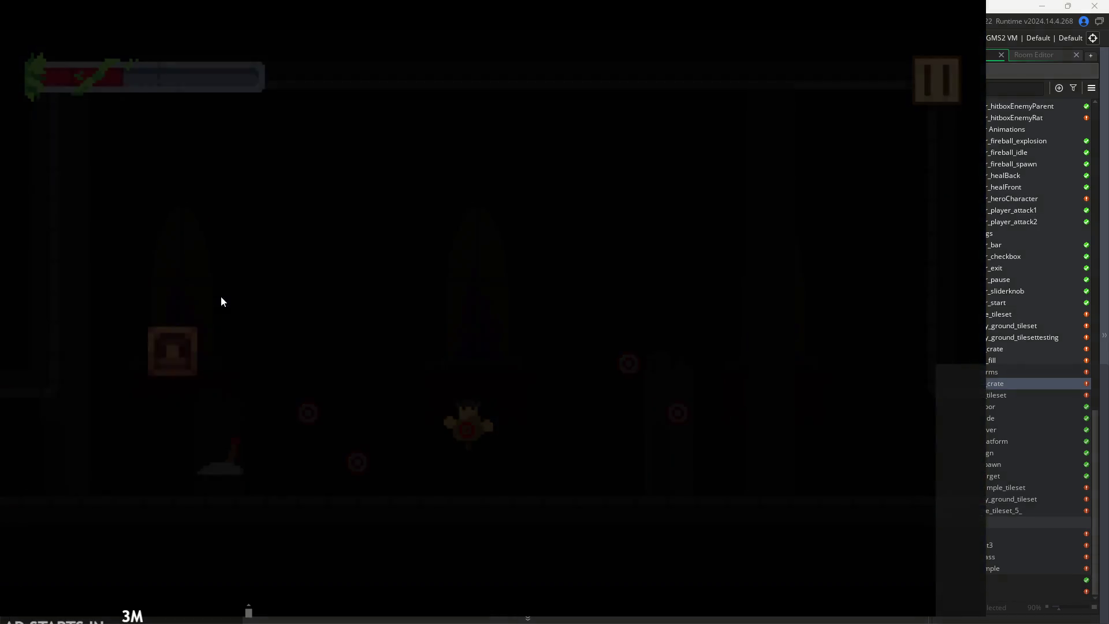
- Climb up to the lever ledge and move right onto the central block
key(space)
key(Right)
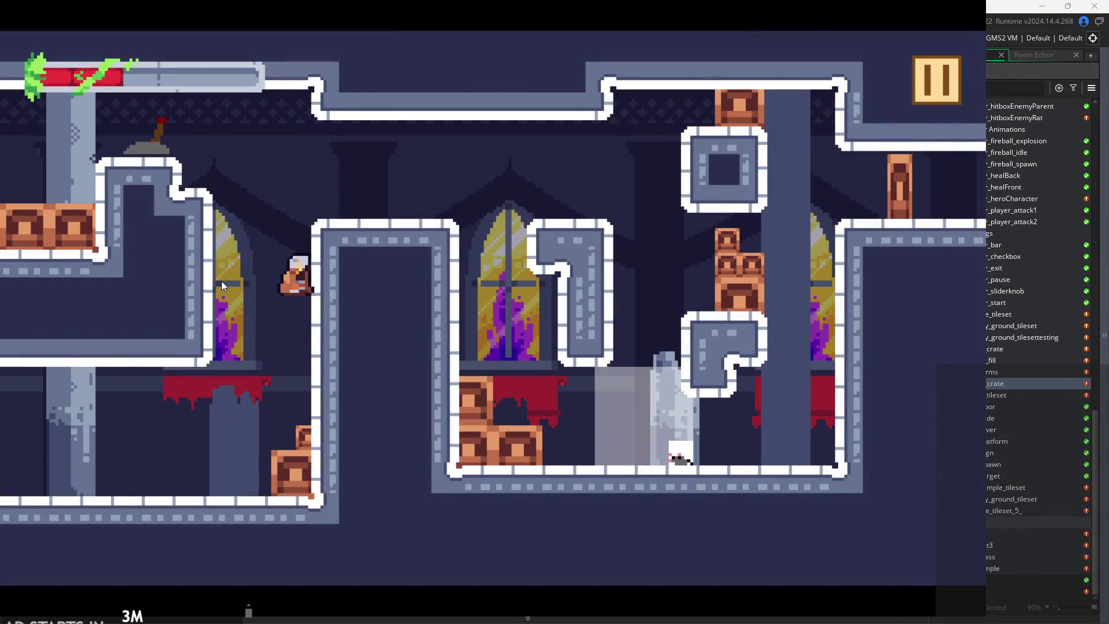
key(Left)
key(space)
key(Right)
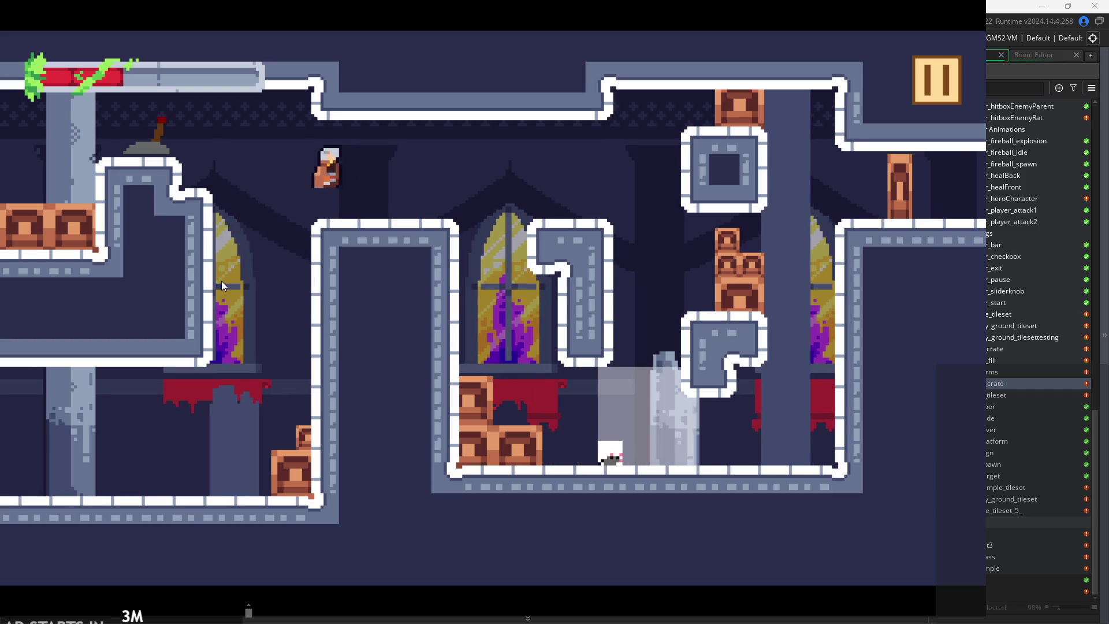
key(Left)
key(space)
key(Right)
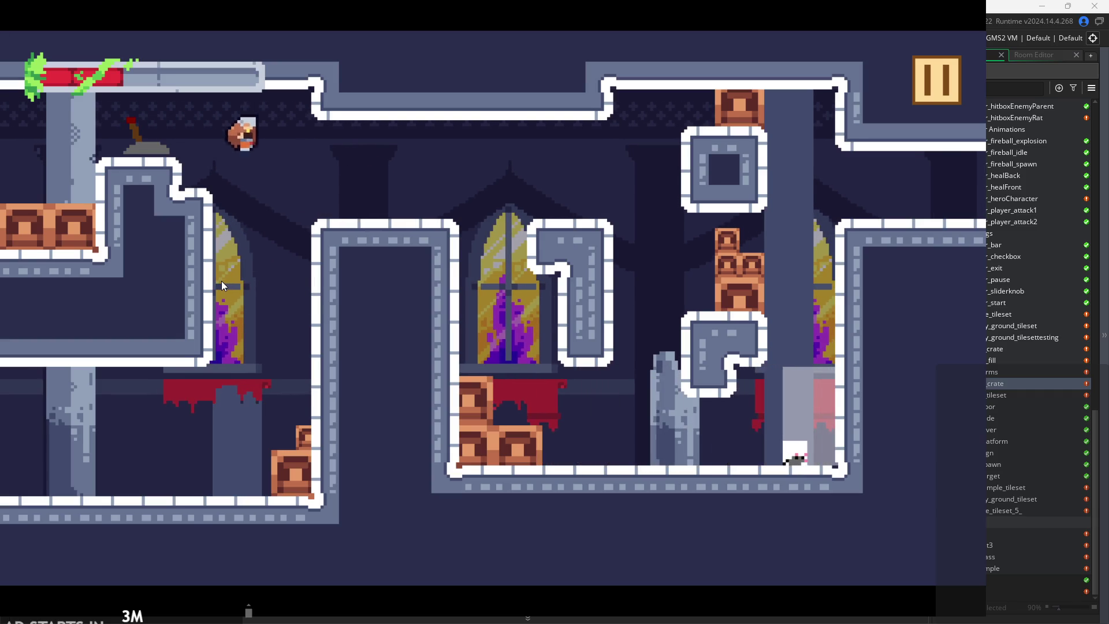
- Drop down to attack the rat, climb the right wall, then pause the game
key(Right)
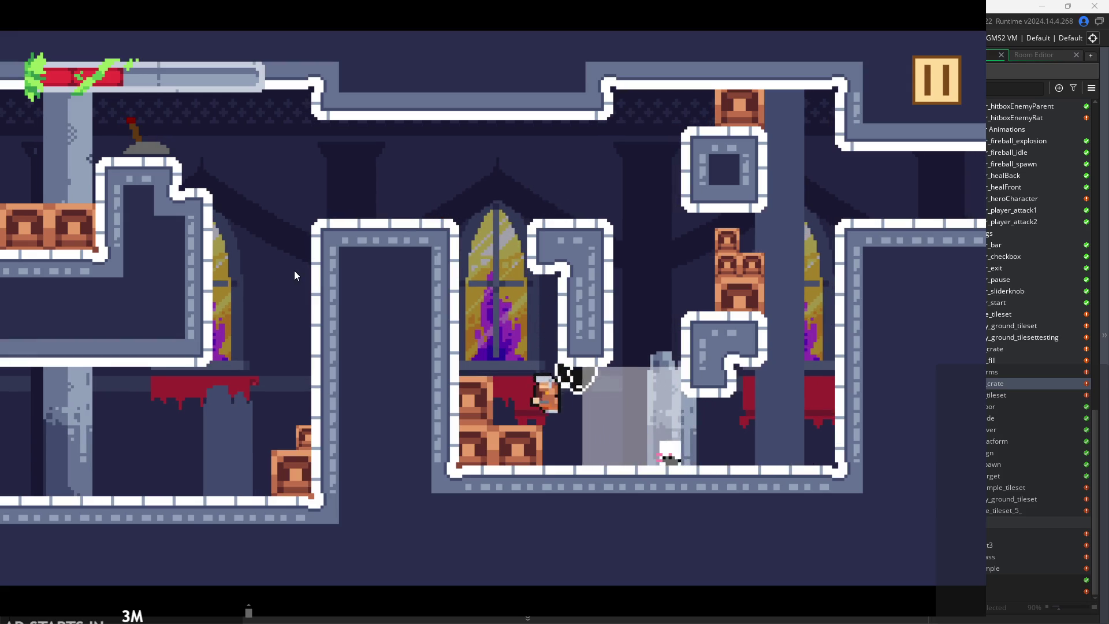
key(x)
key(Right)
key(space)
key(space)
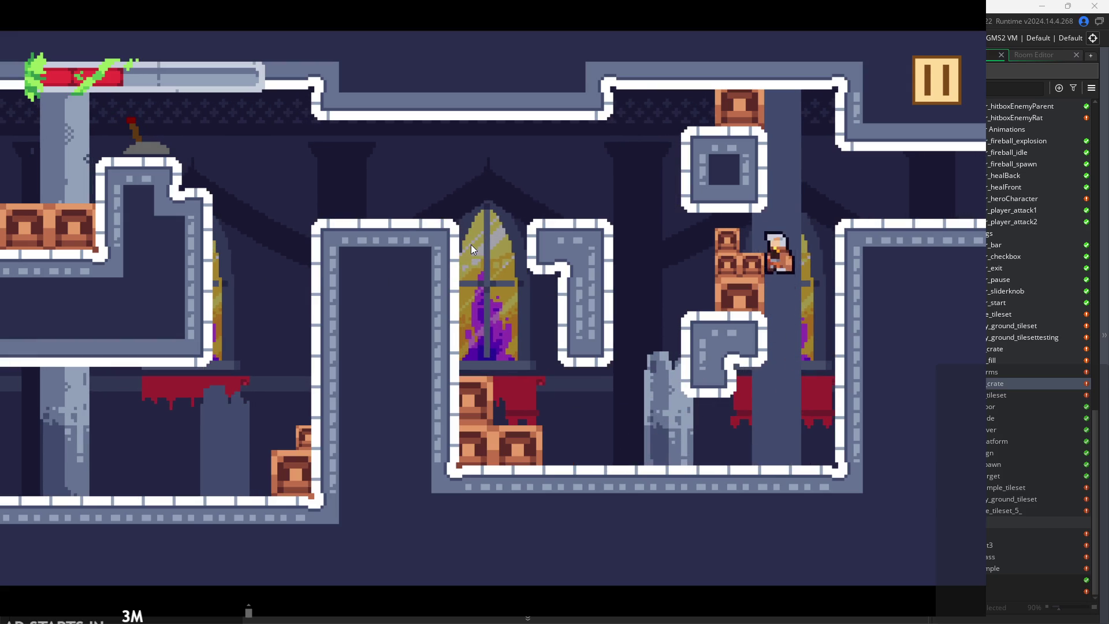
key(space)
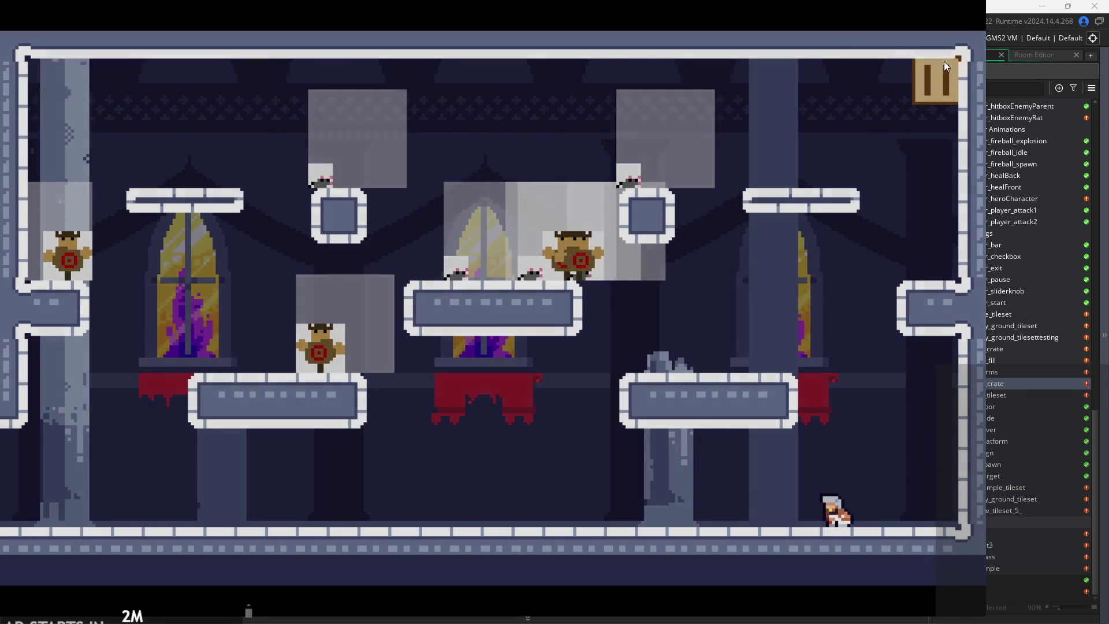
click(944, 61)
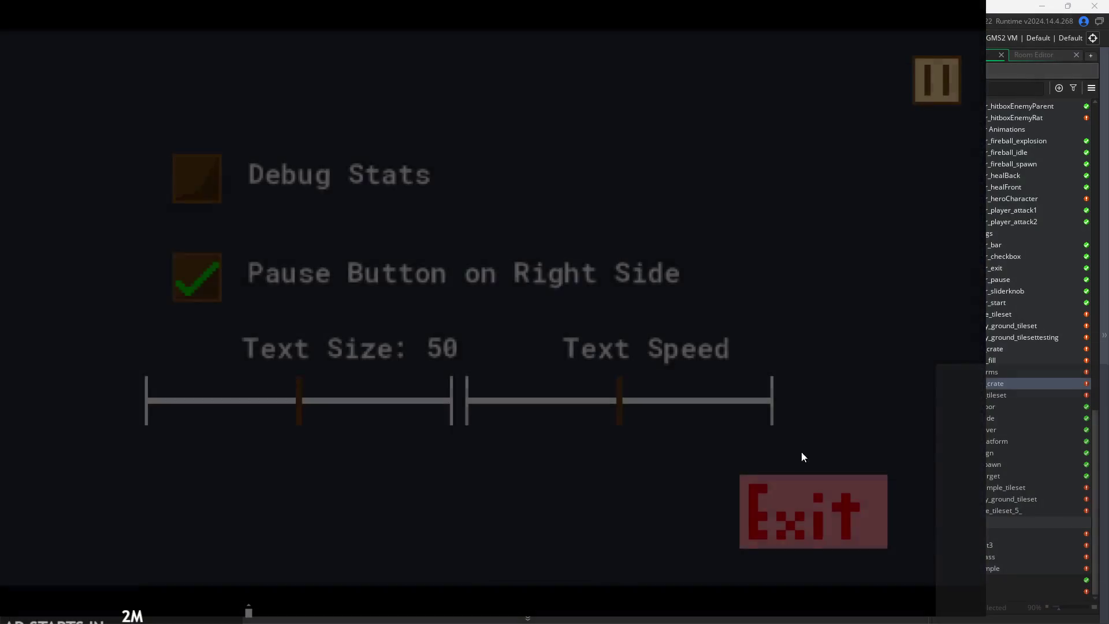
- Exit the game to the editor and shift the stacked editor windows
click(813, 480)
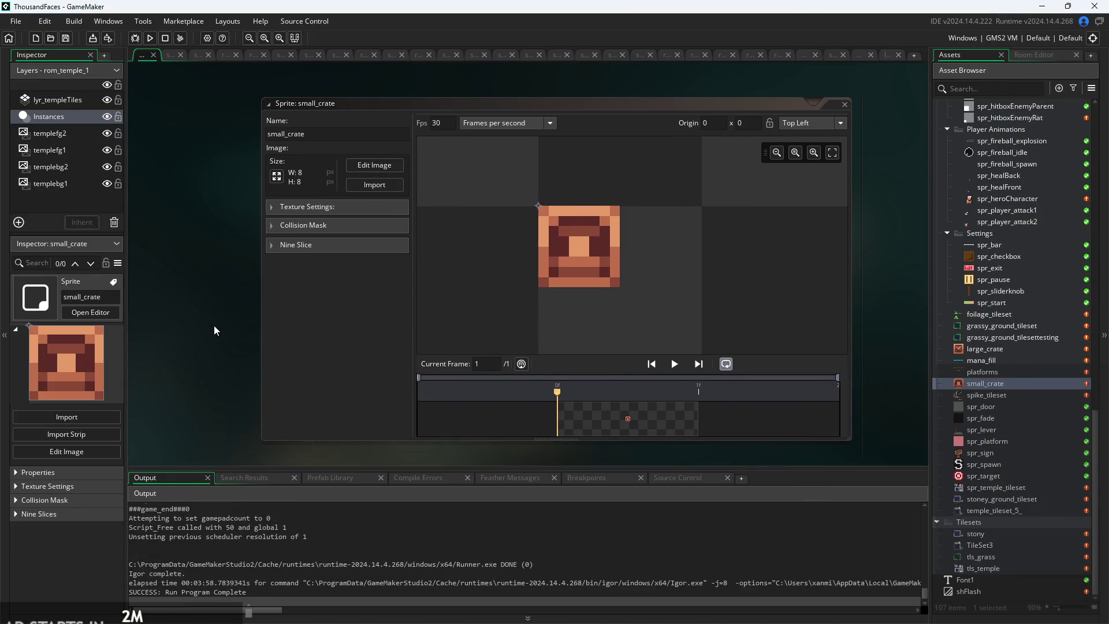
scroll(216, 324, down, 3)
scroll(205, 352, up, 2)
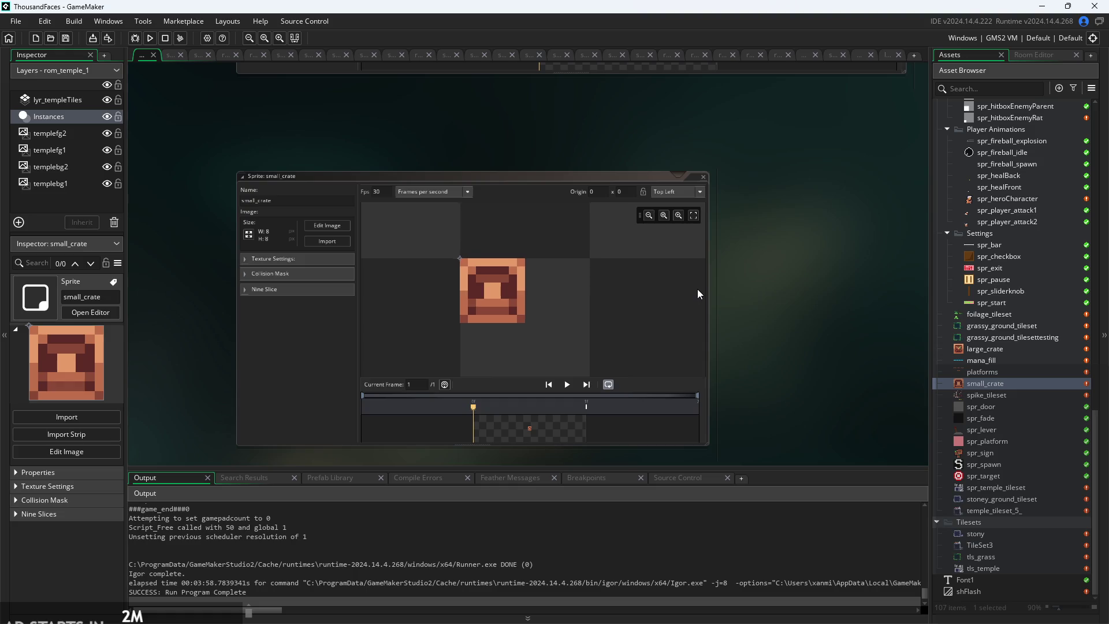
scroll(702, 291, down, 3)
drag(699, 294, 663, 345)
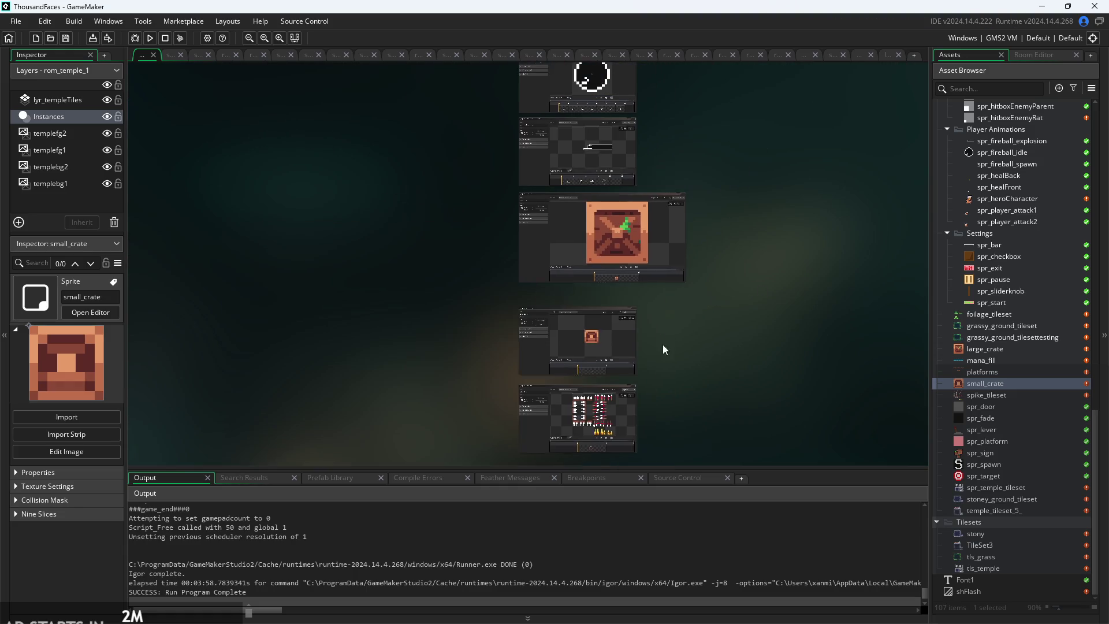
- Relaunch the game, then pause and exit it again
click(151, 38)
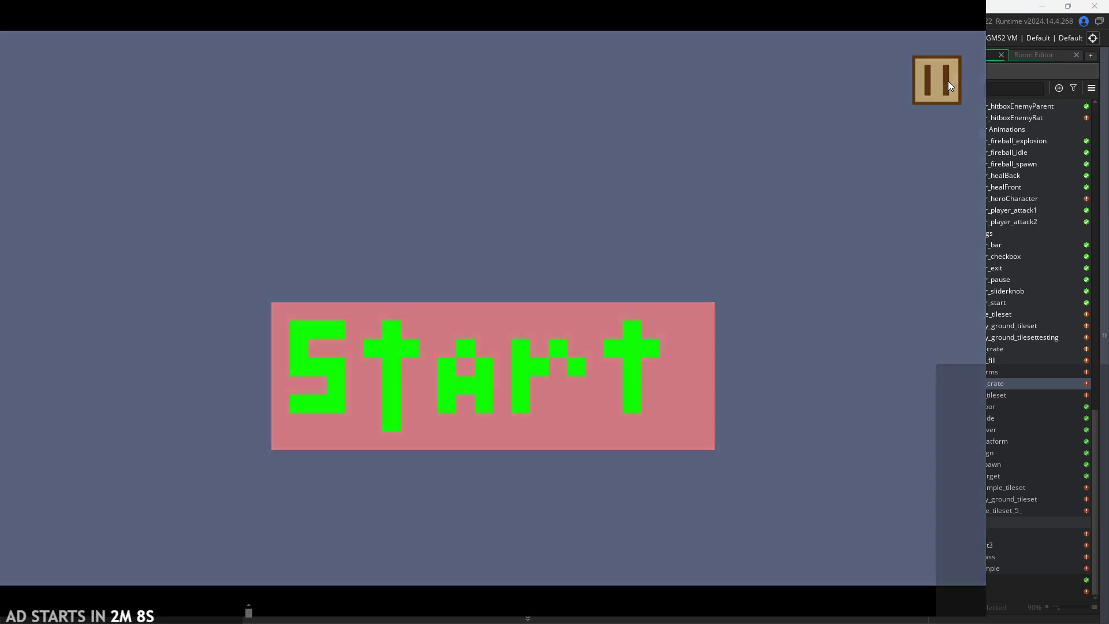
click(948, 81)
click(815, 510)
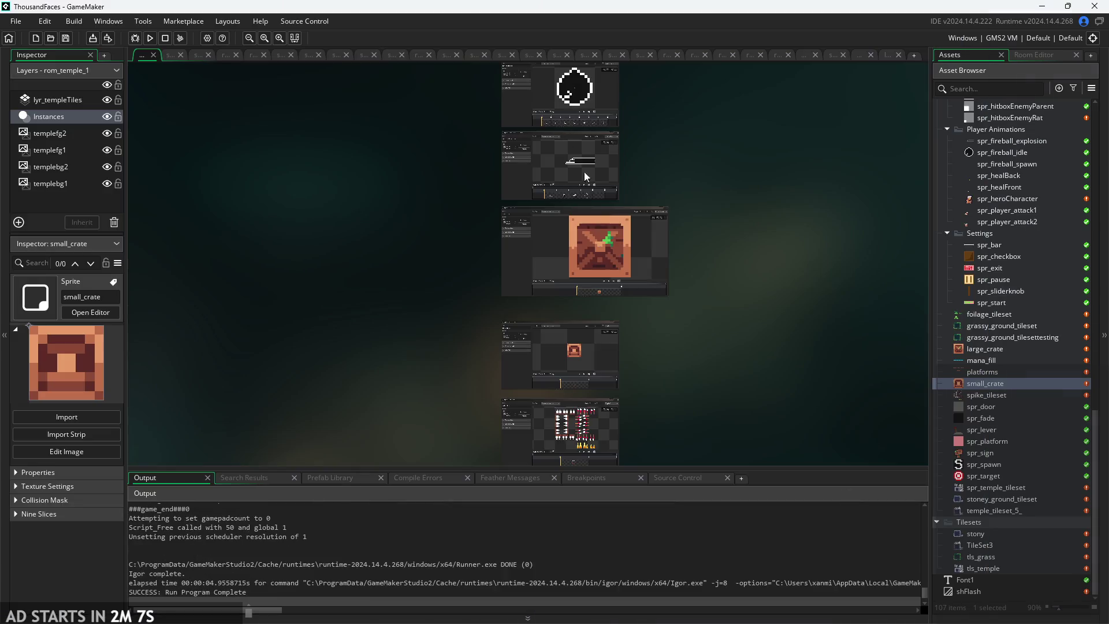
click(293, 20)
- Stage all 110 changed files in the Git commit dialog and move it higher
click(313, 62)
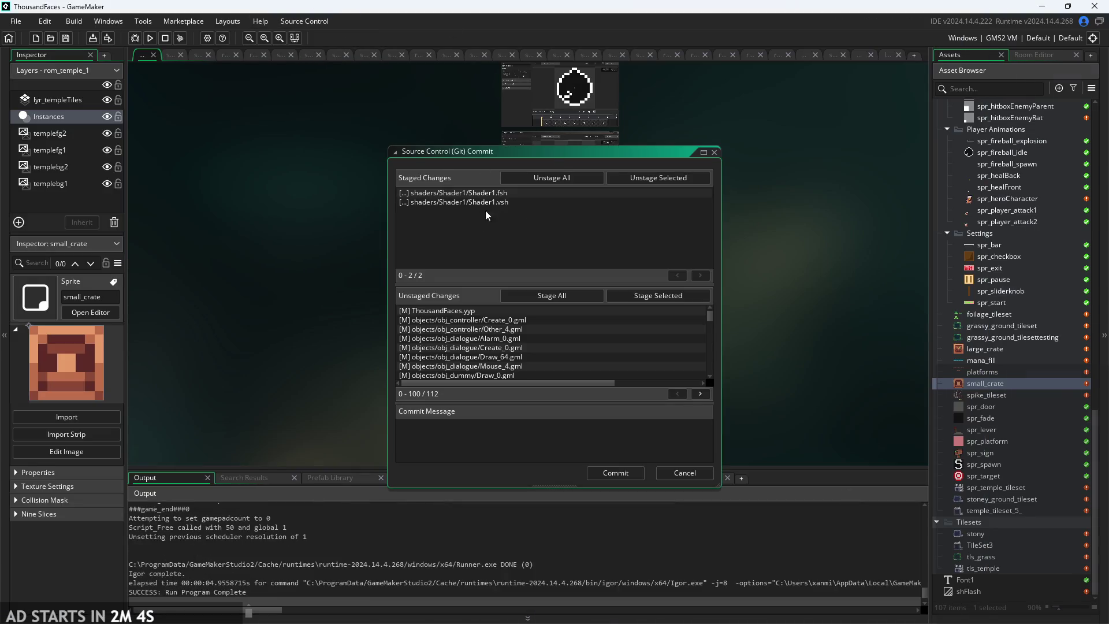
click(562, 300)
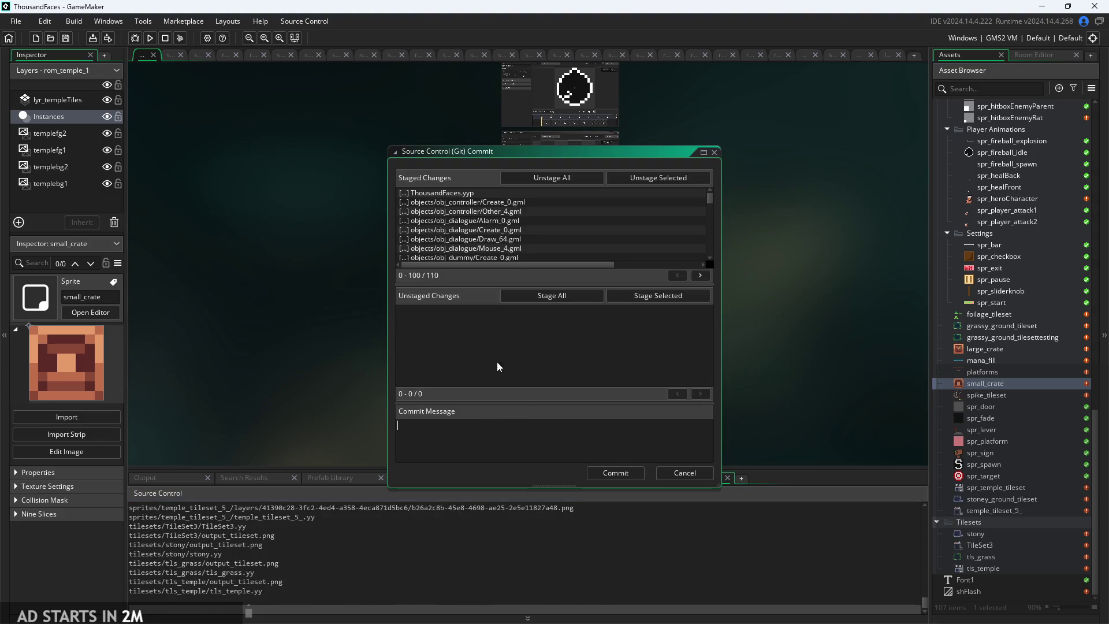
drag(545, 155, 552, 120)
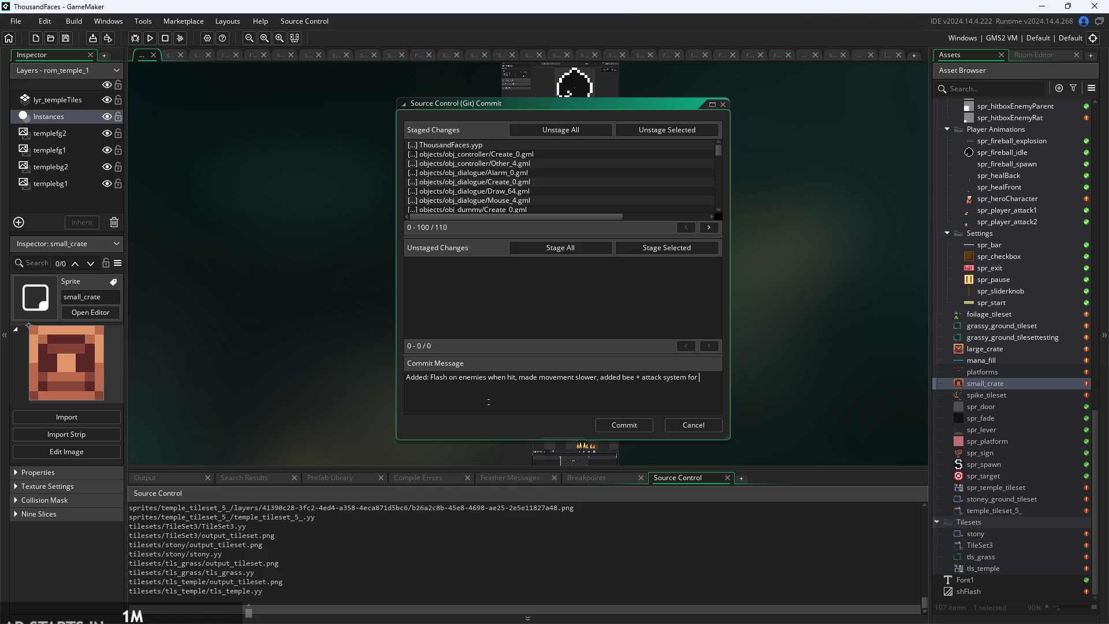
- Add 'put in a lot of sprites,' and 'finished up movement FOR REAL,' to the message
text(mies, )
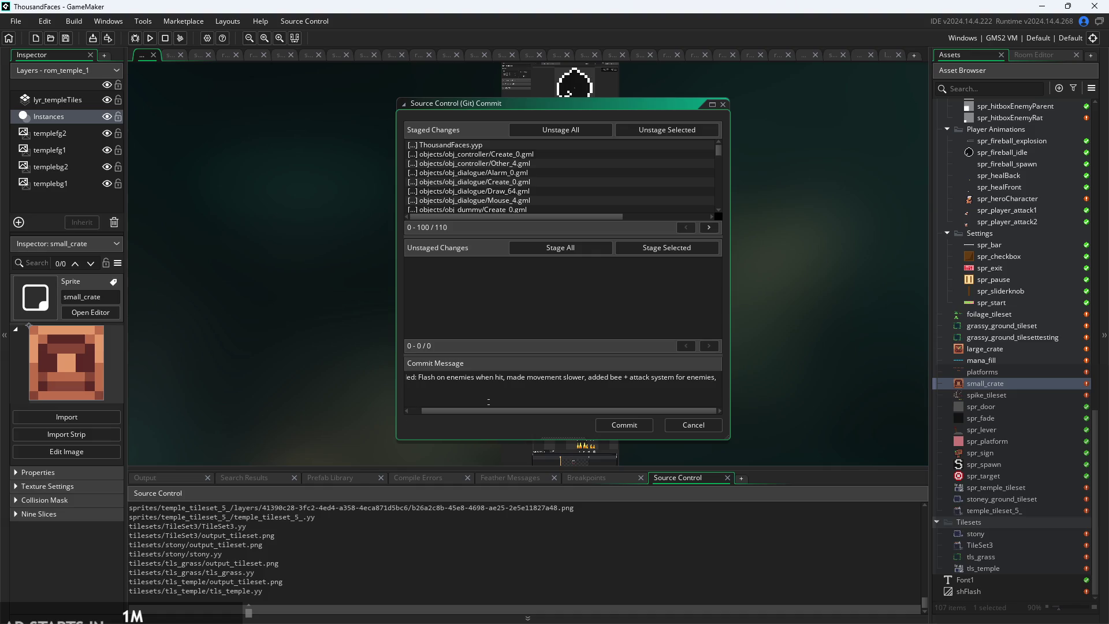
text(put in a)
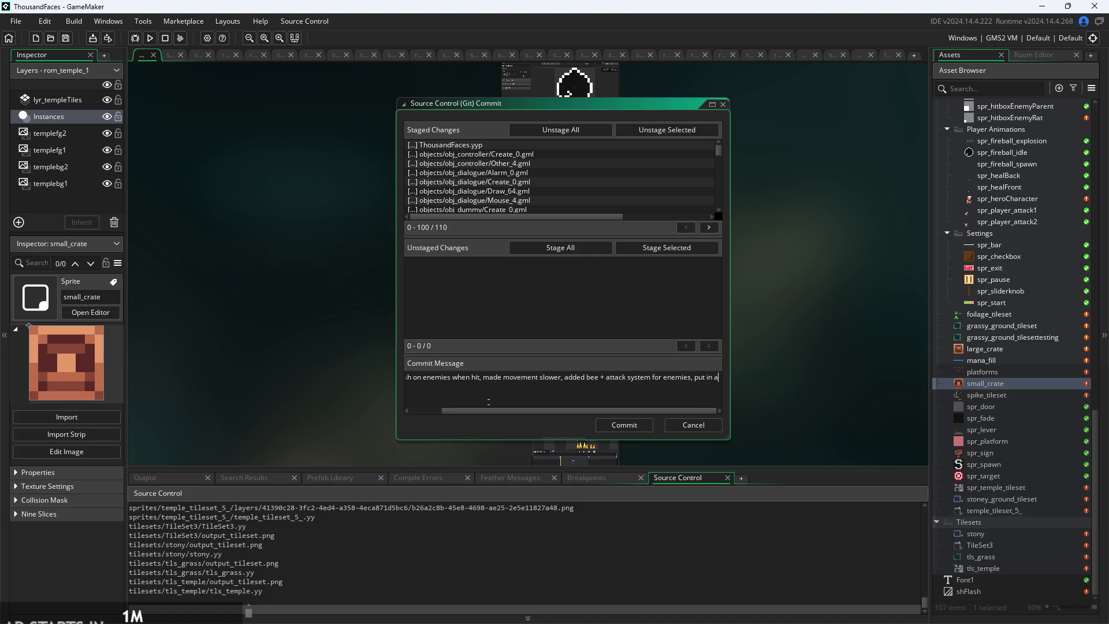
text( lot of sprites)
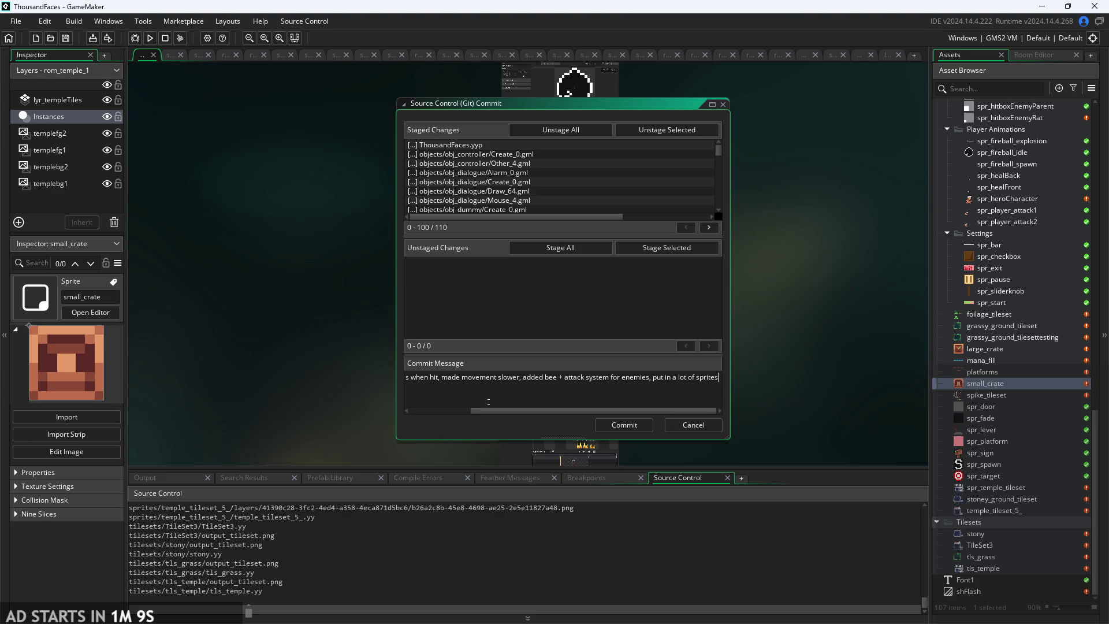
text(,)
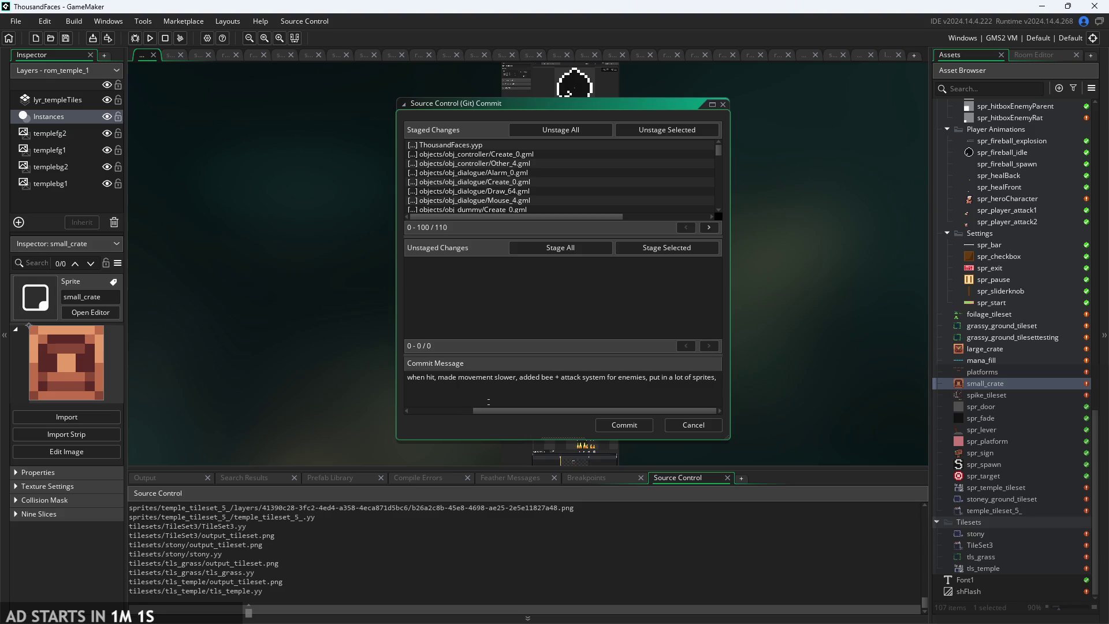
scroll(962, 309, up, 7)
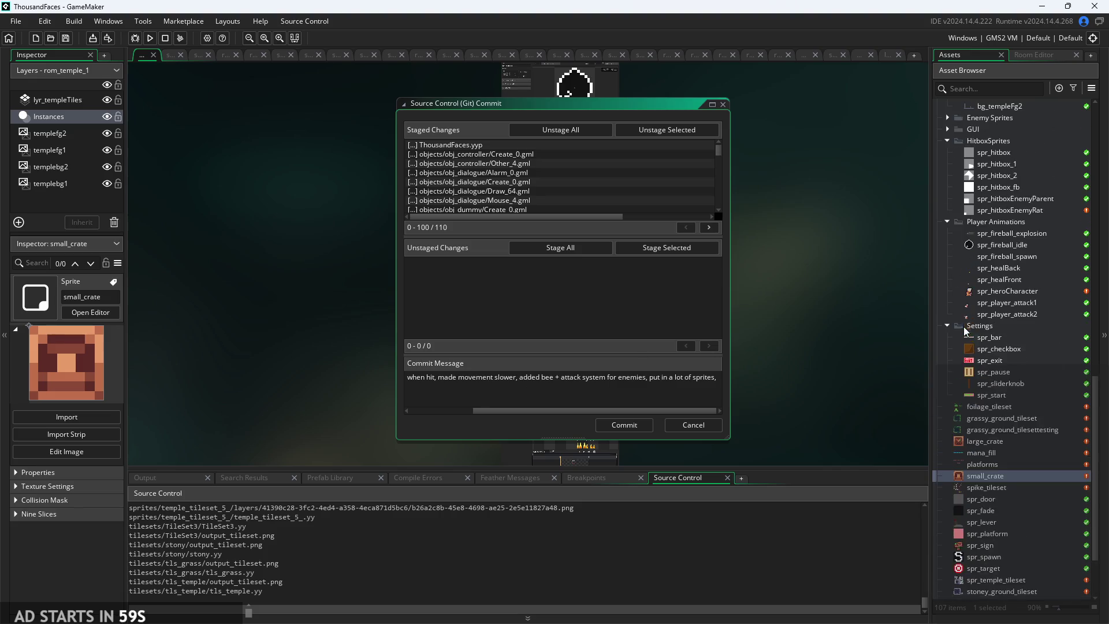
scroll(1053, 362, up, 4)
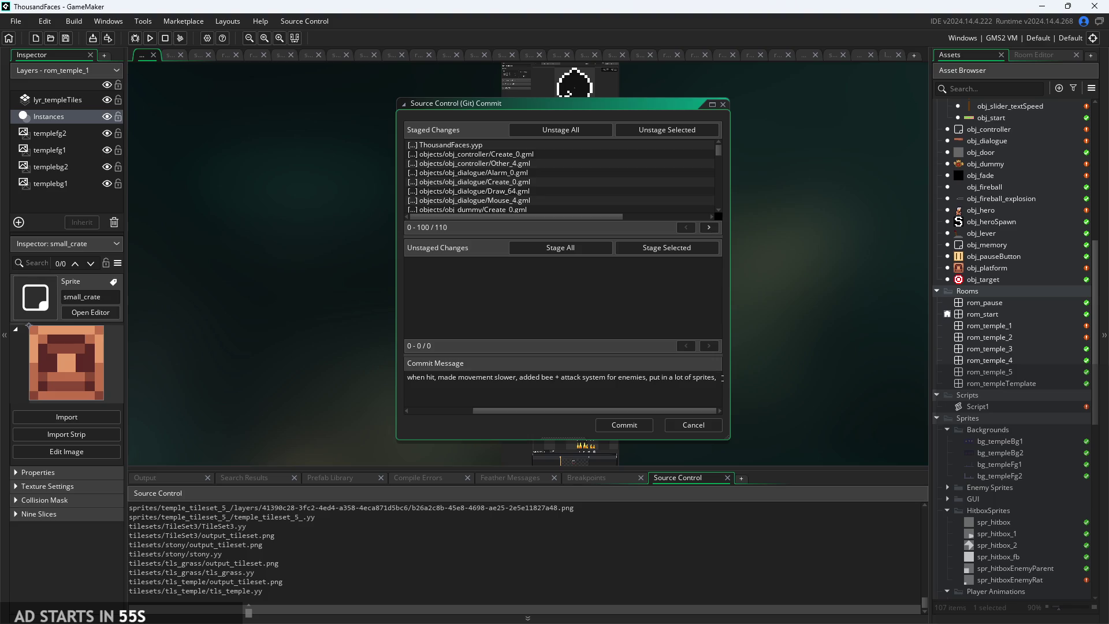
text(fixed)
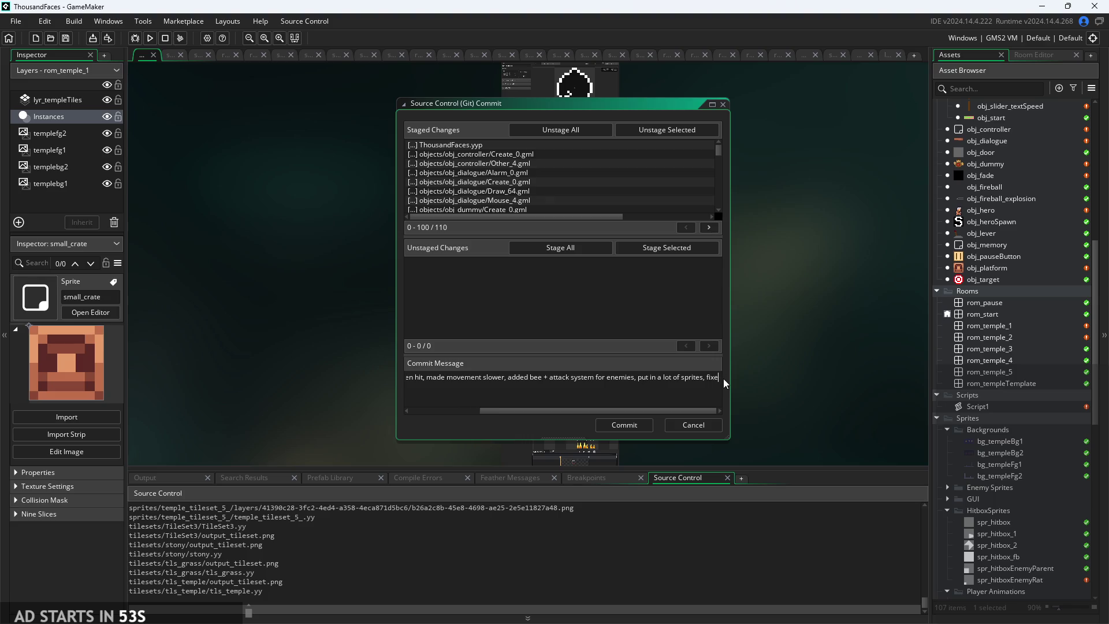
key(BackSpace)
key(BackSpace)
key(BackSpace)
text(nished up movem)
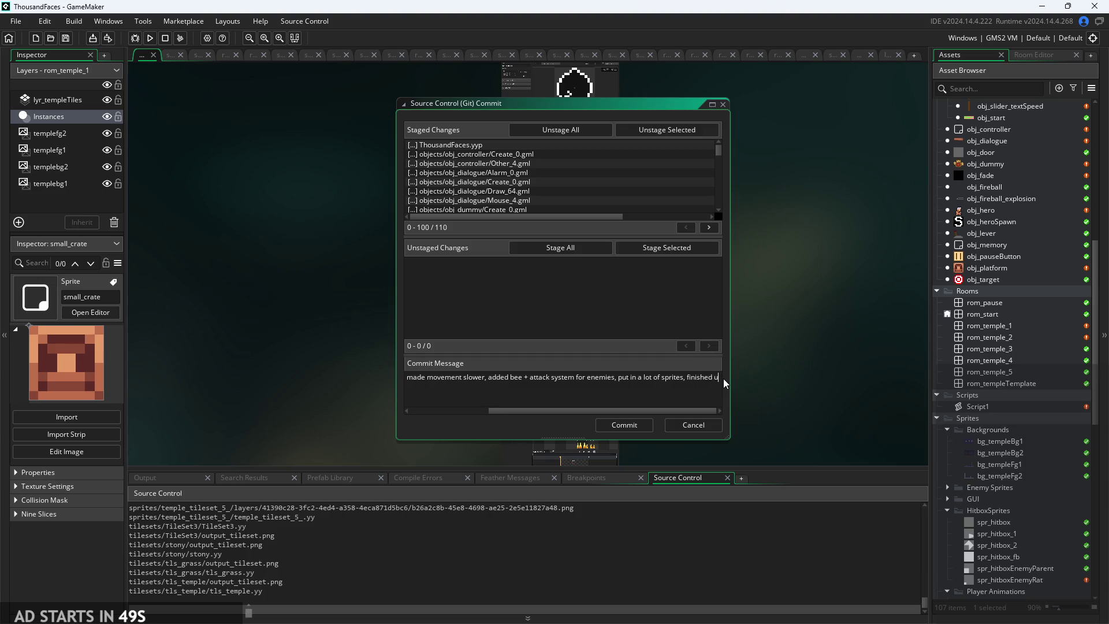
text(ent)
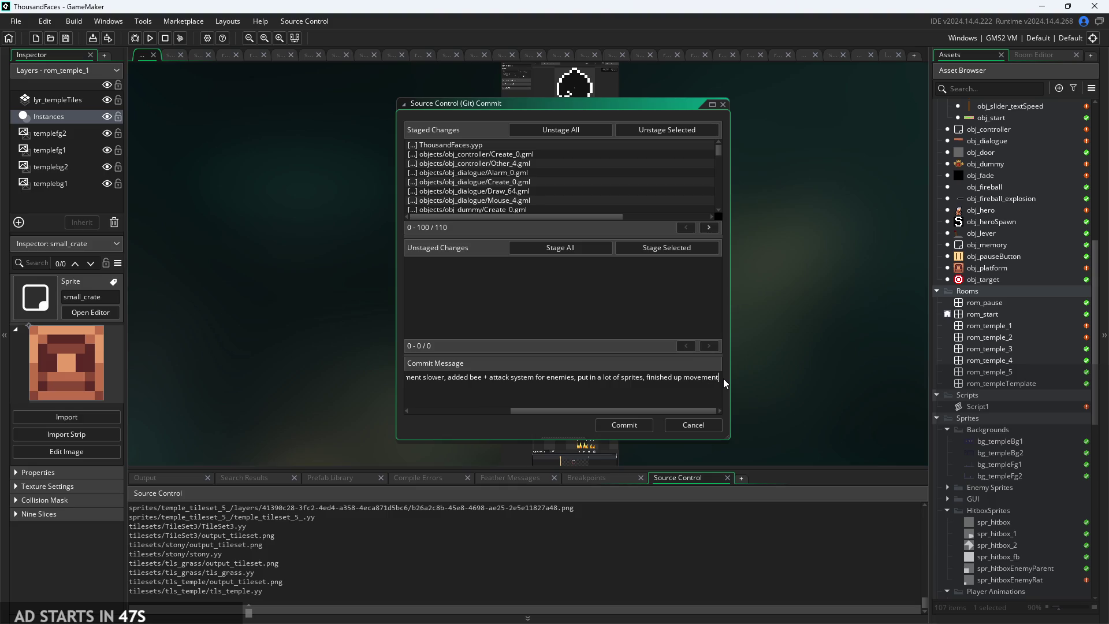
text( FOR REAL,)
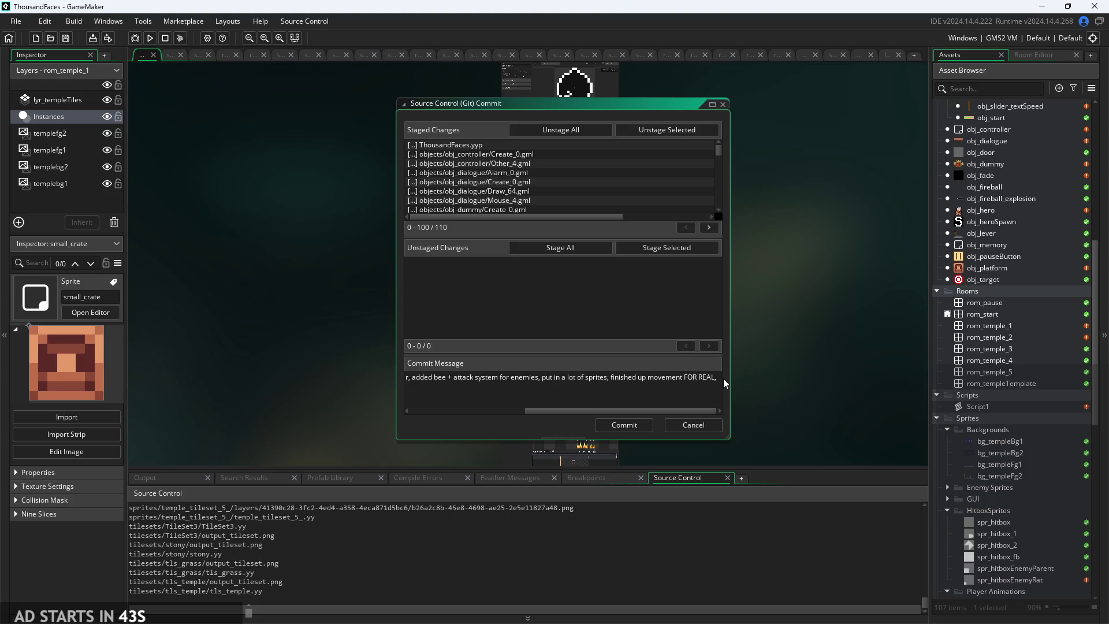
- Fix the typos and finish the line saying enemies do more damage to hero
scroll(941, 322, up, 5)
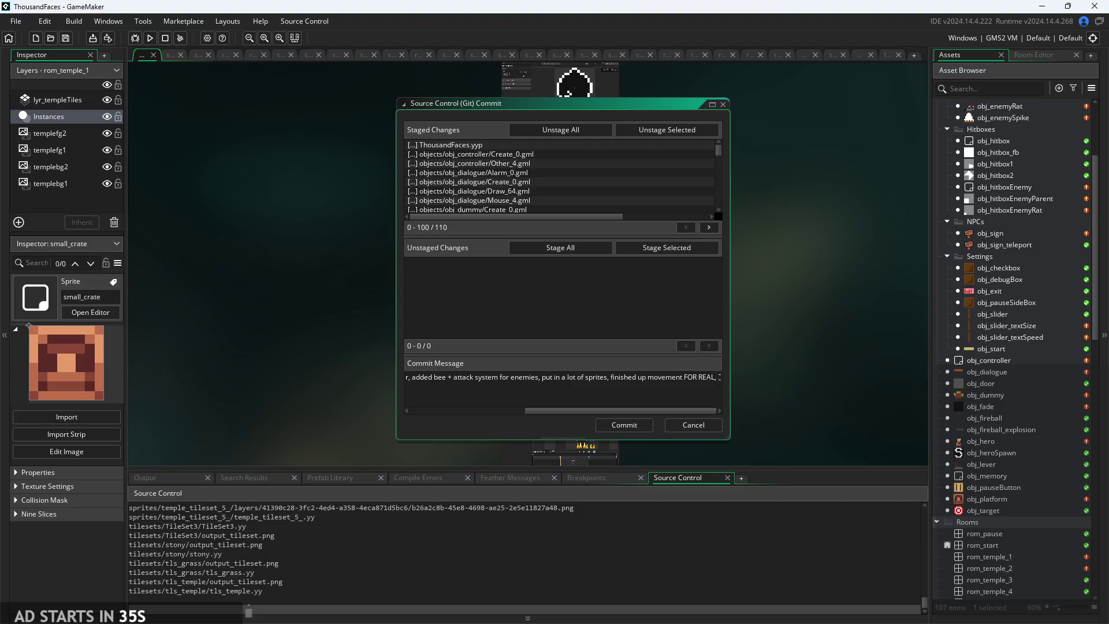
scroll(1033, 206, up, 4)
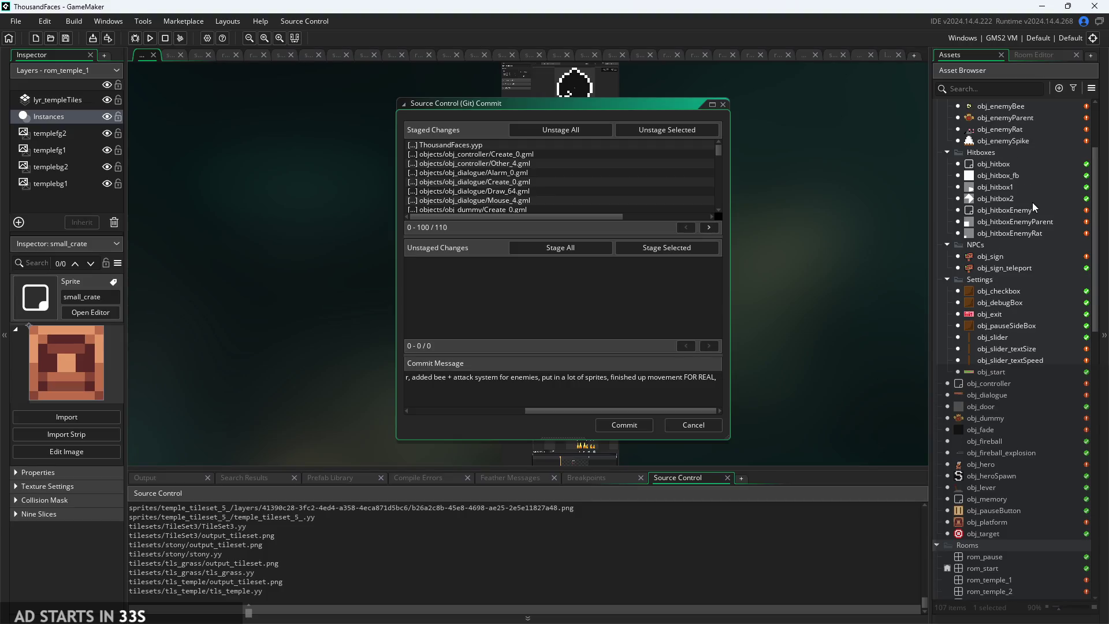
scroll(1033, 259, down, 5)
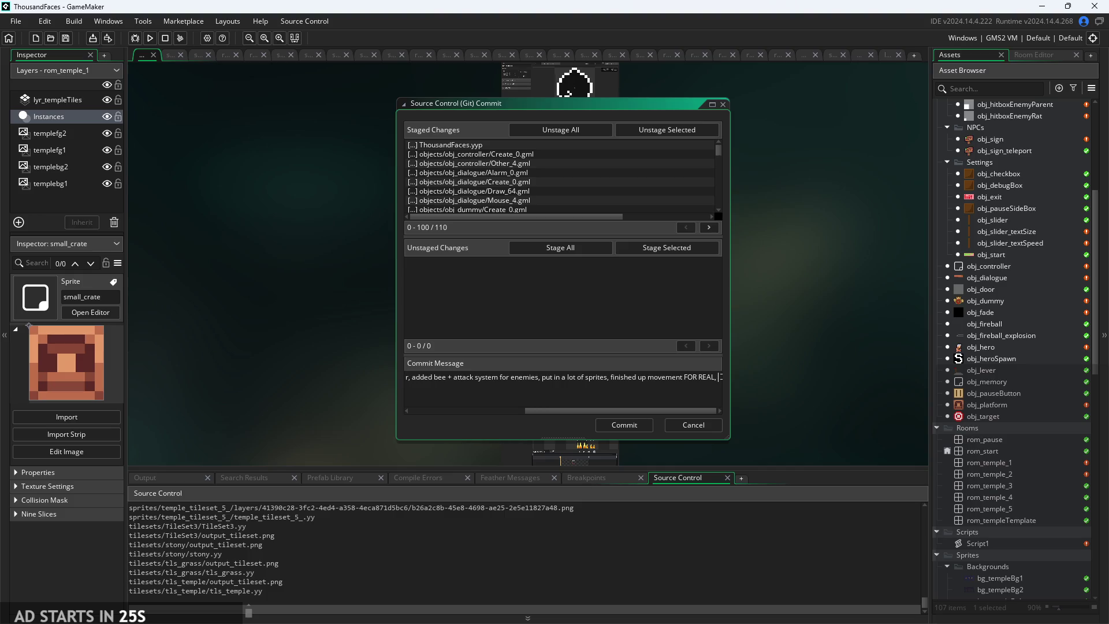
text(added way for a)
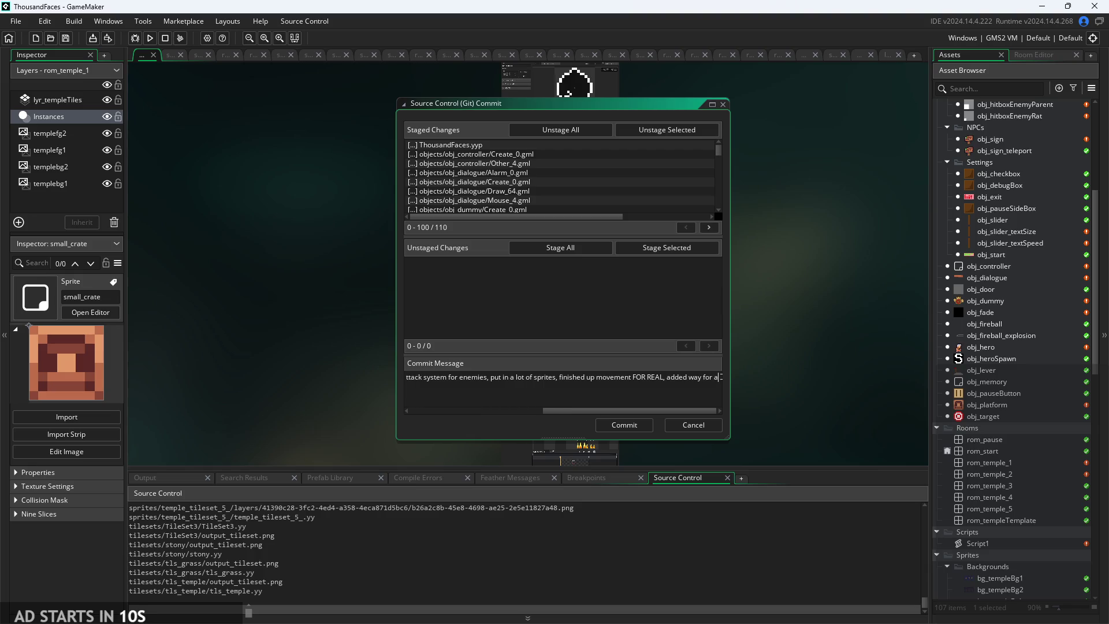
key(BackSpace)
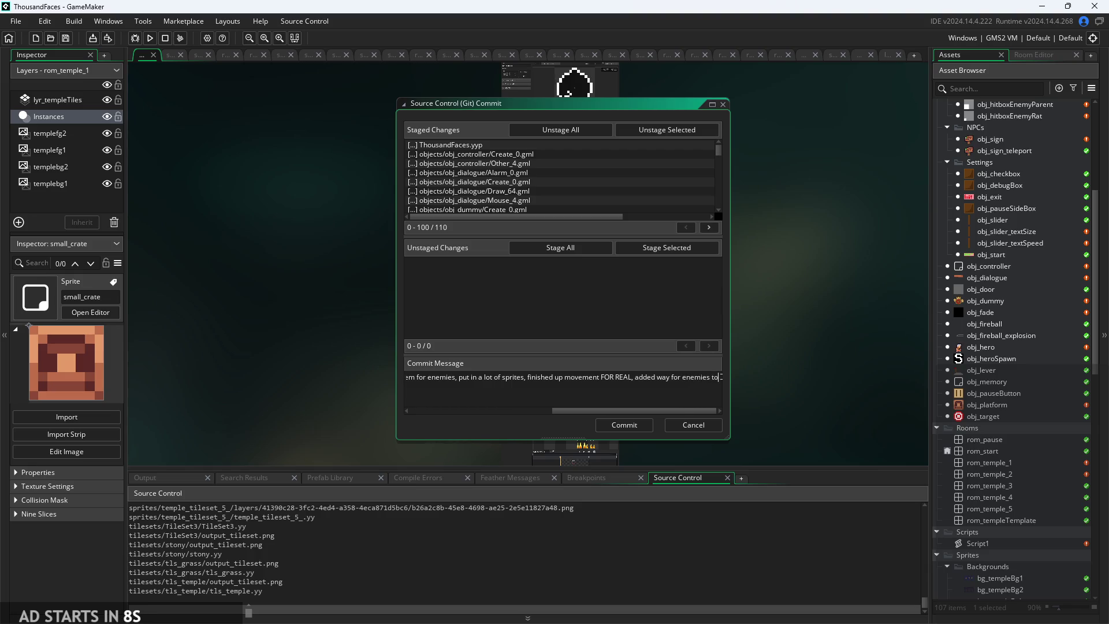
key(BackSpace)
key(BackSpace)
key(BackSpace)
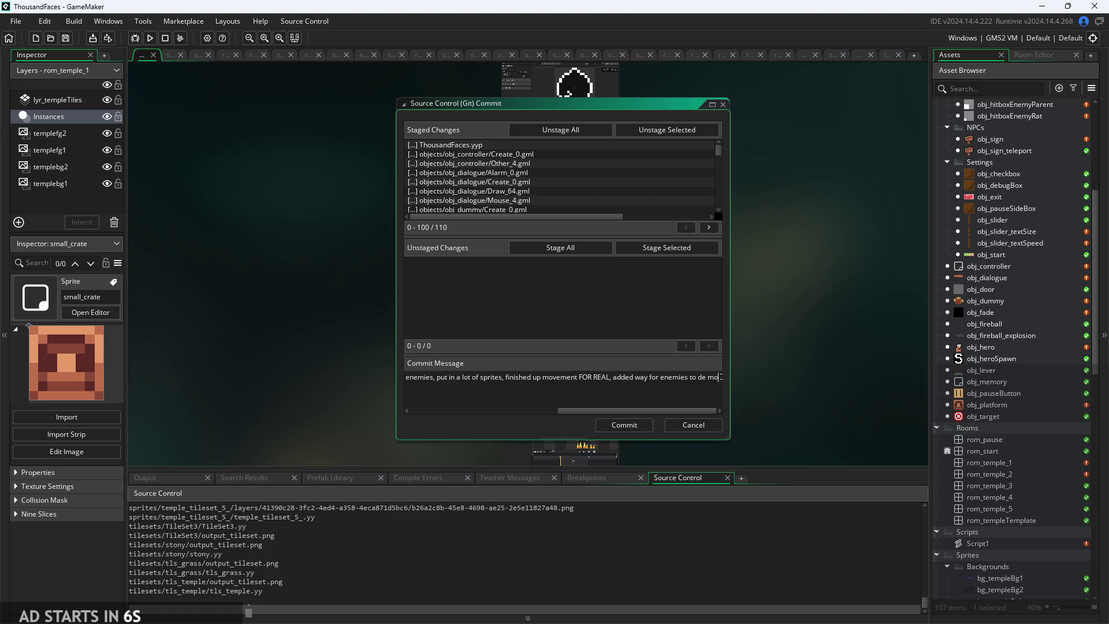
text(op)
key(BackSpace)
text(m)
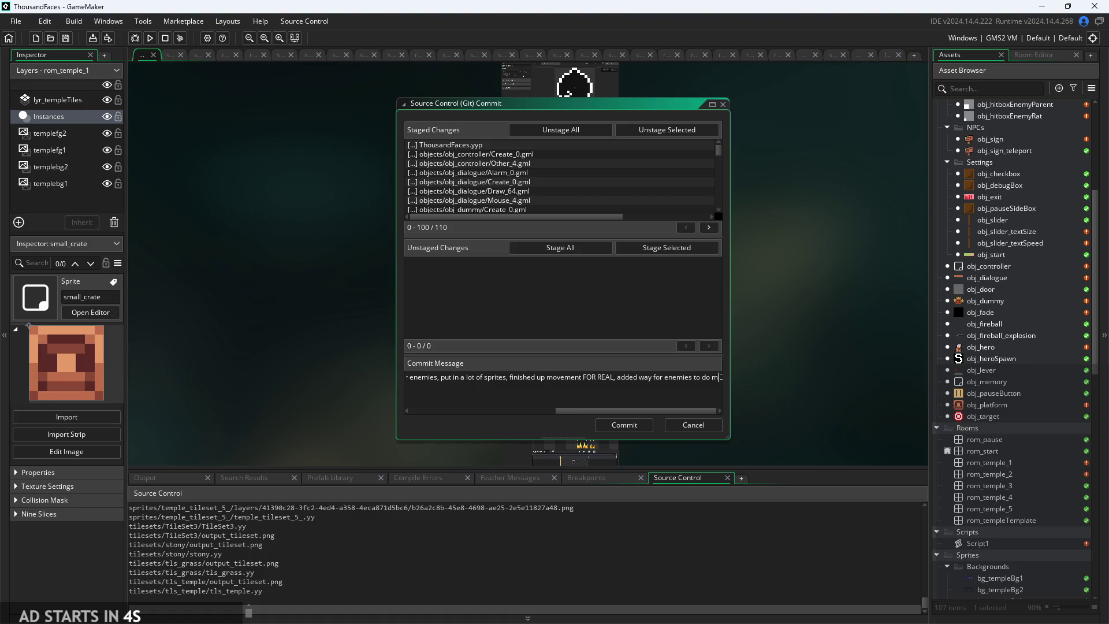
text(ore damage)
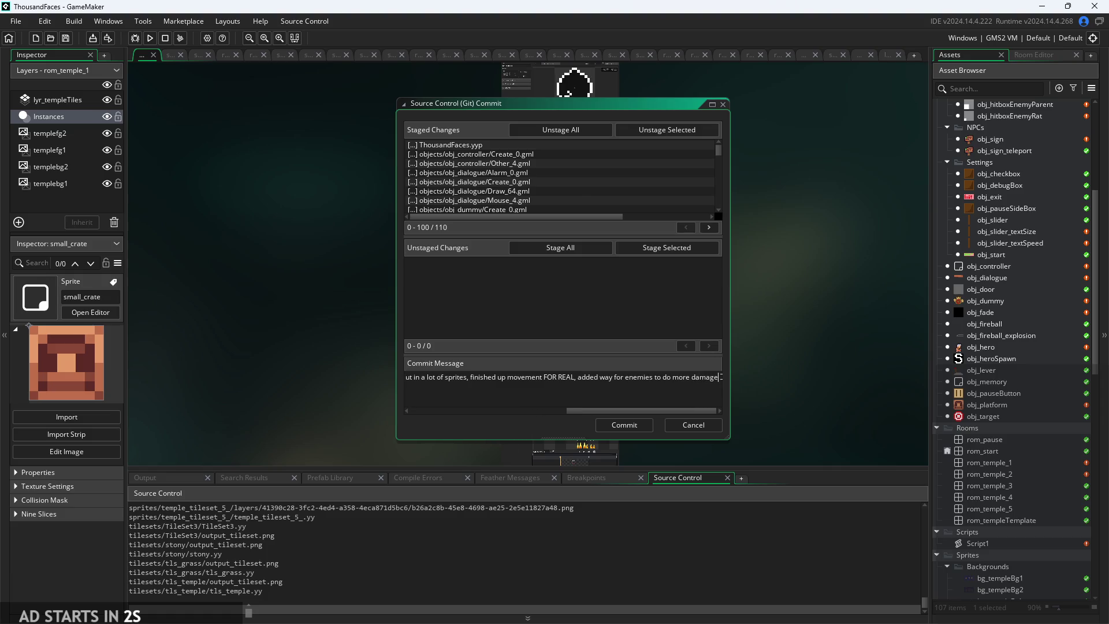
text( to)
key(BackSpace)
key(BackSpace)
text(hero.)
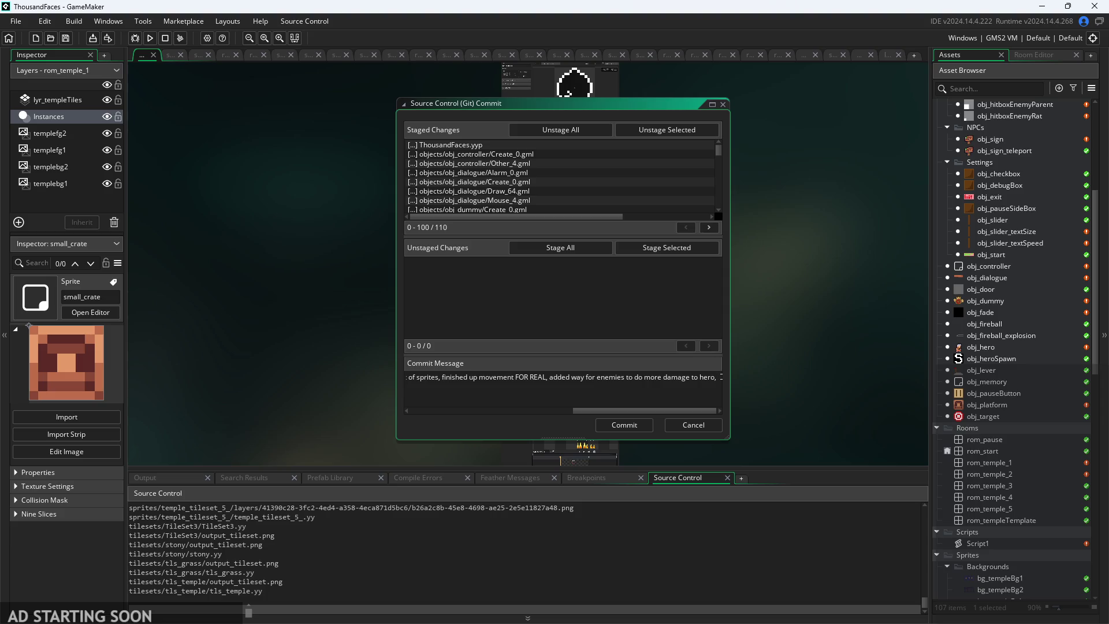
- Review the commit message and relaunch the game to playtest
scroll(1034, 351, down, 3)
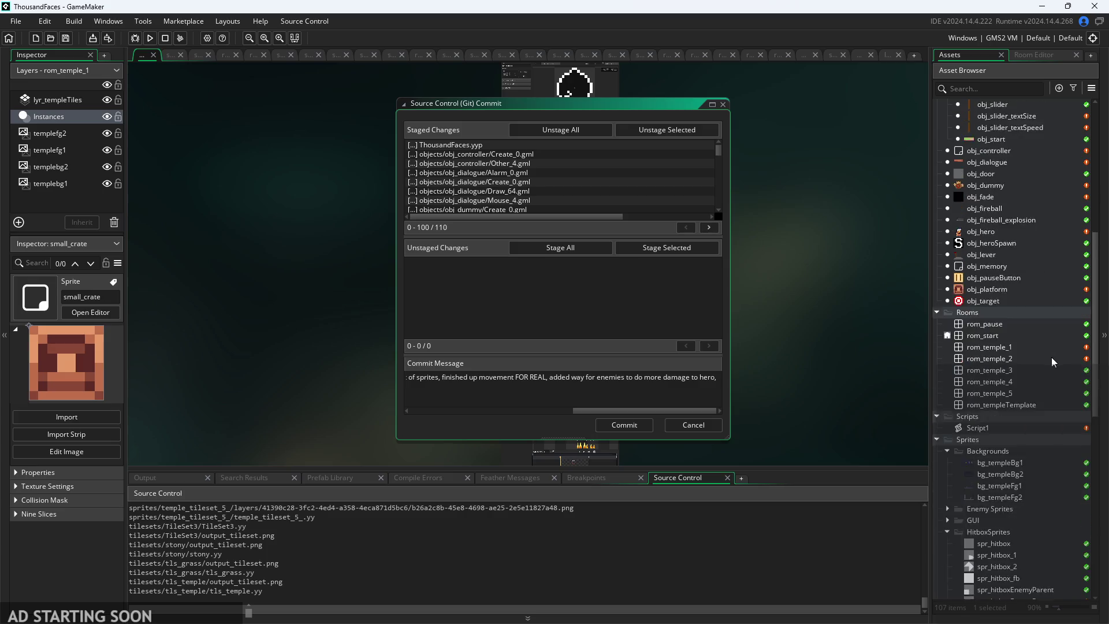
scroll(1035, 320, up, 3)
scroll(1035, 317, up, 5)
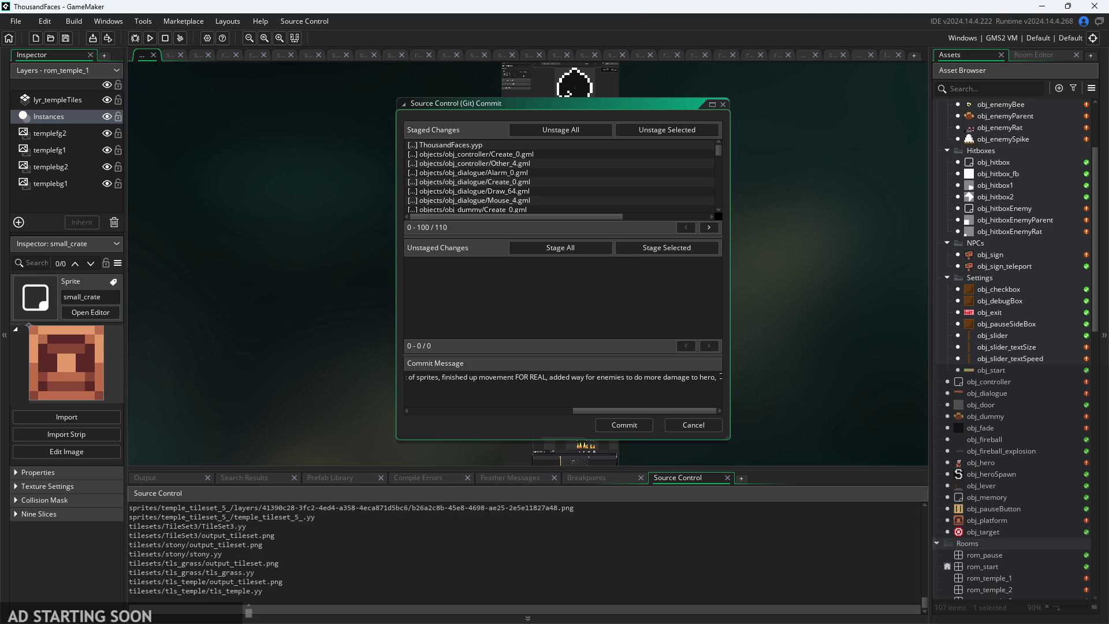
scroll(977, 315, up, 5)
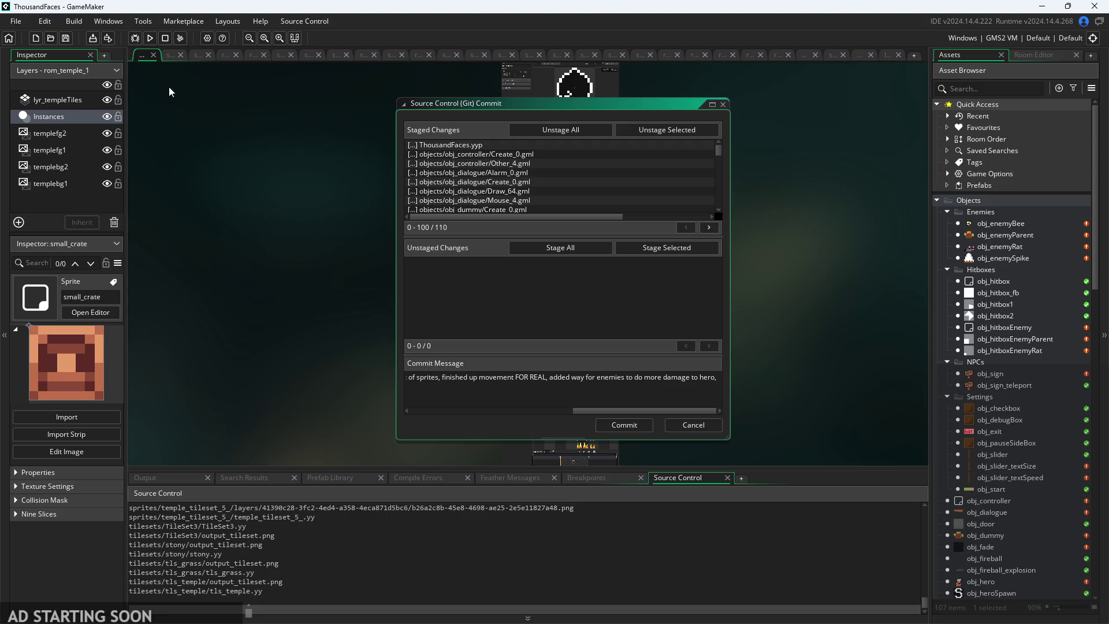
click(150, 41)
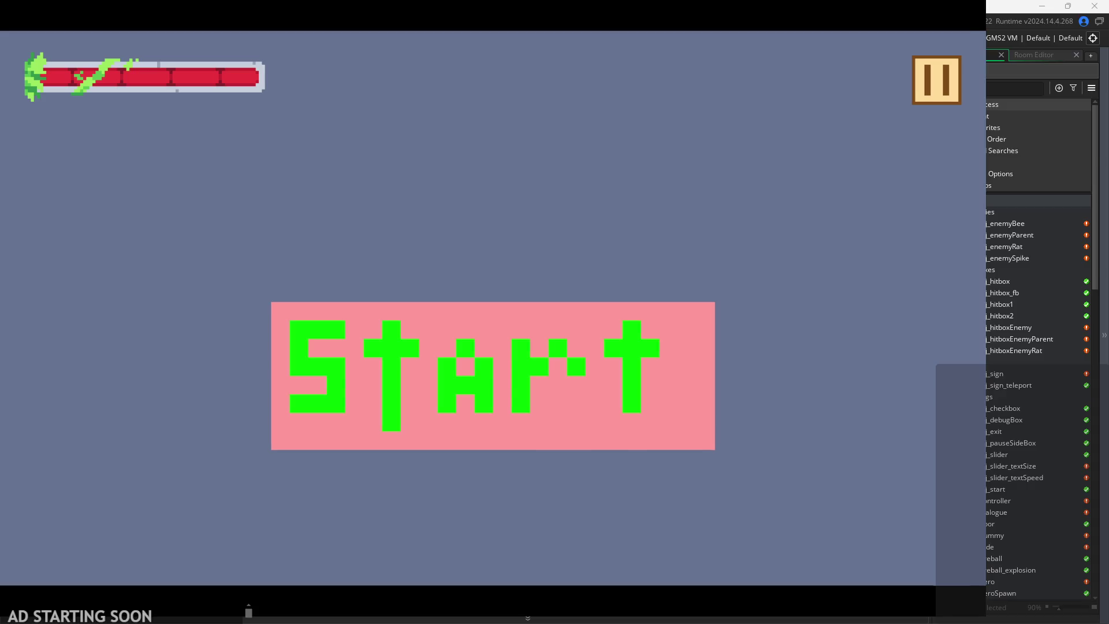
- Start the game and read through the sign's dialogue
click(366, 444)
key(Right)
key(space)
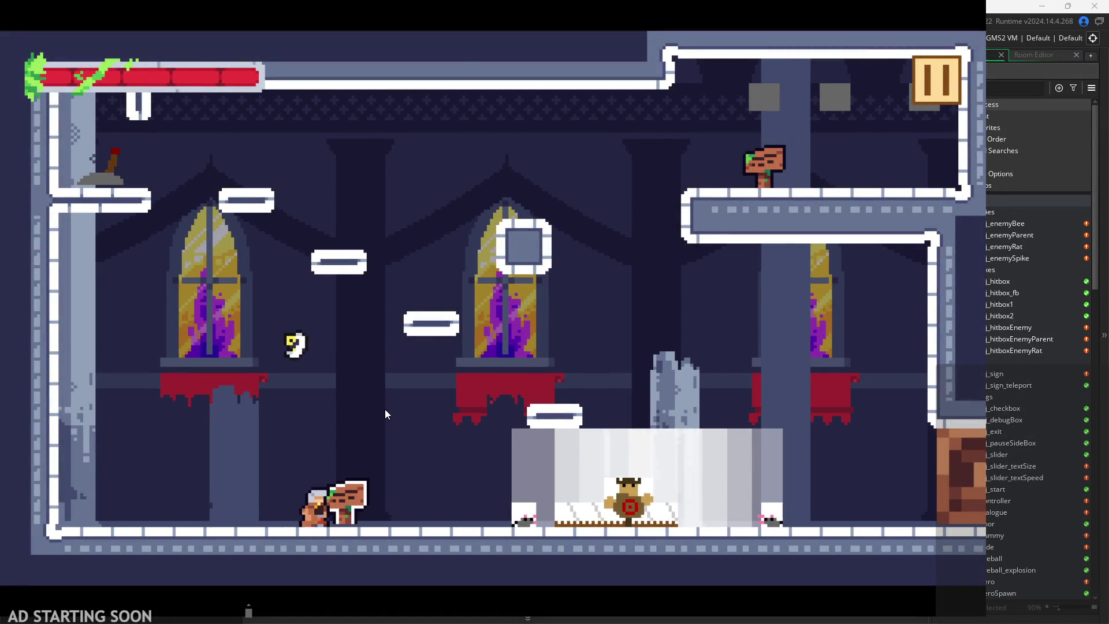
click(368, 231)
click(369, 231)
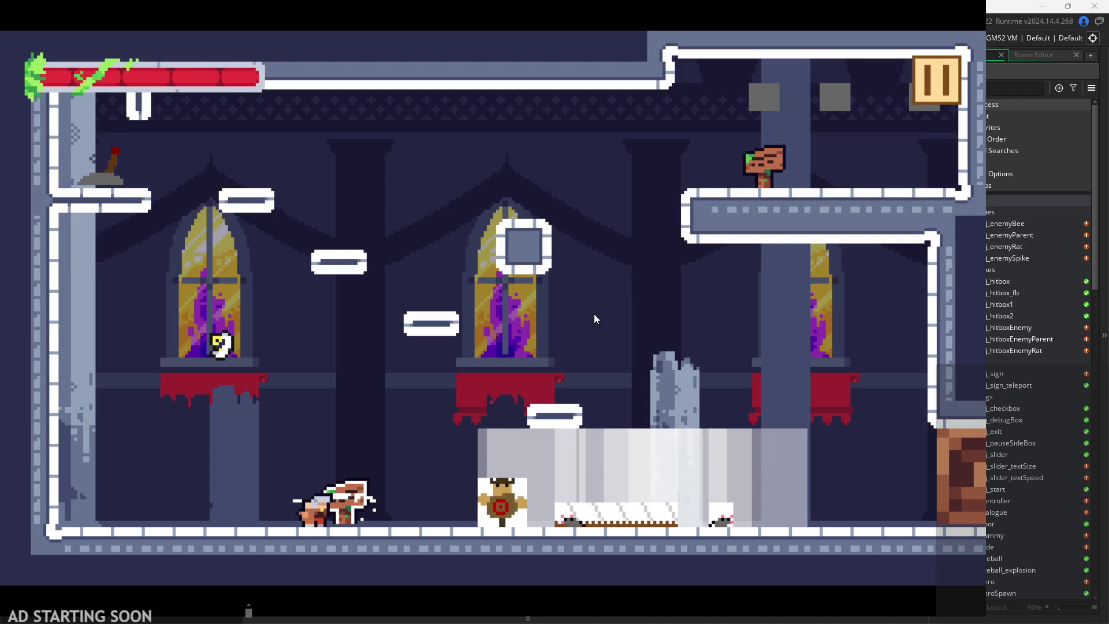
- Run and attack across the first room, then jump onto the left wall
key(Left)
key(Right)
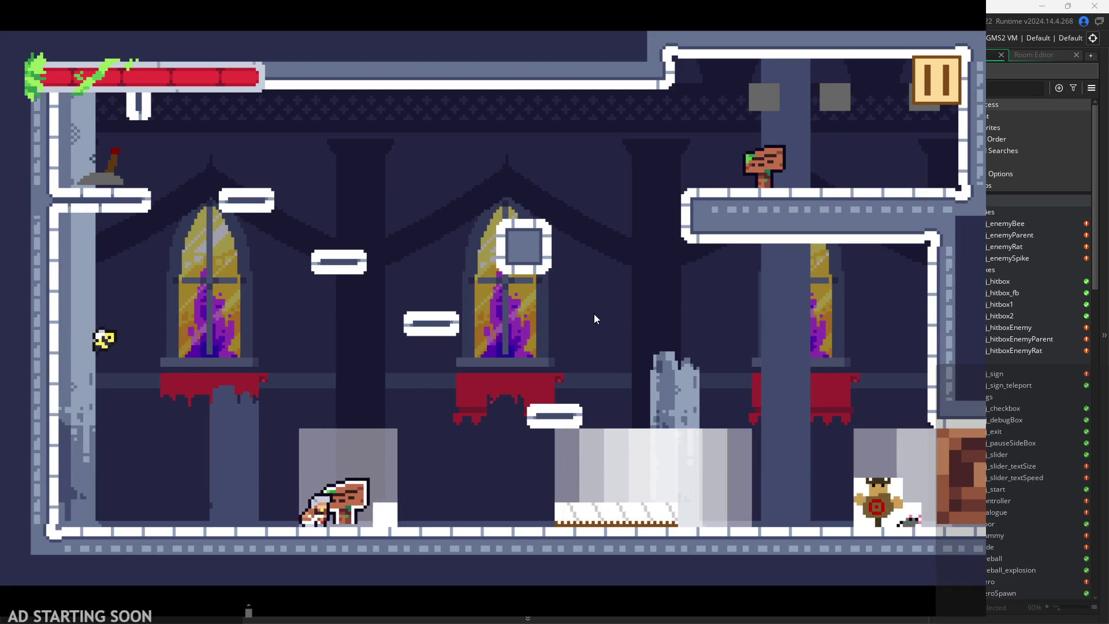
click(594, 314)
key(Right)
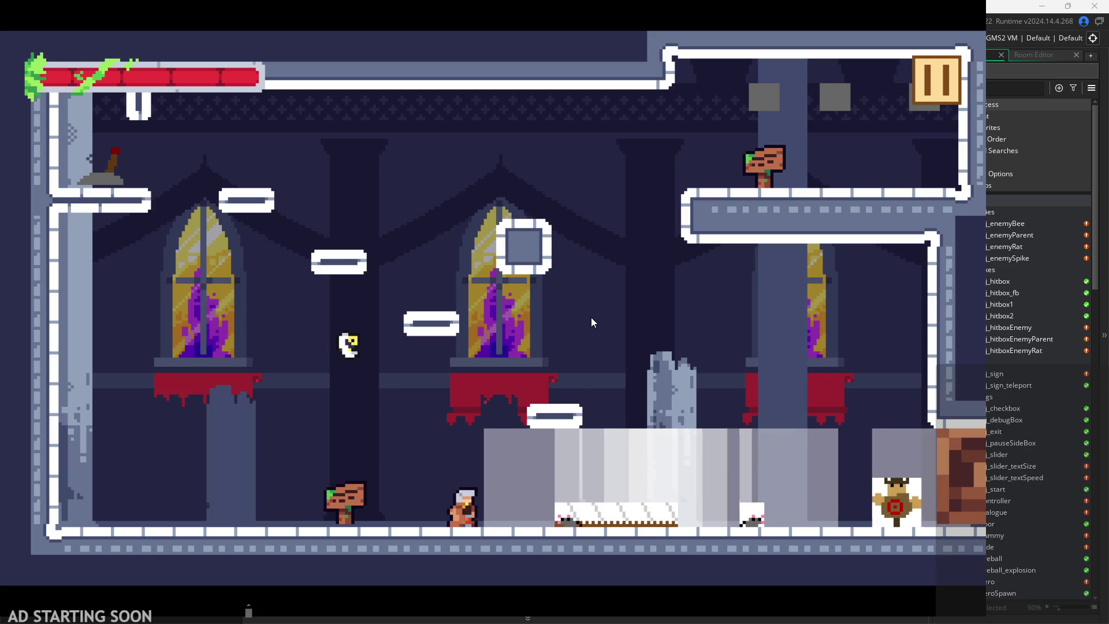
key(space)
key(Left)
key(Left)
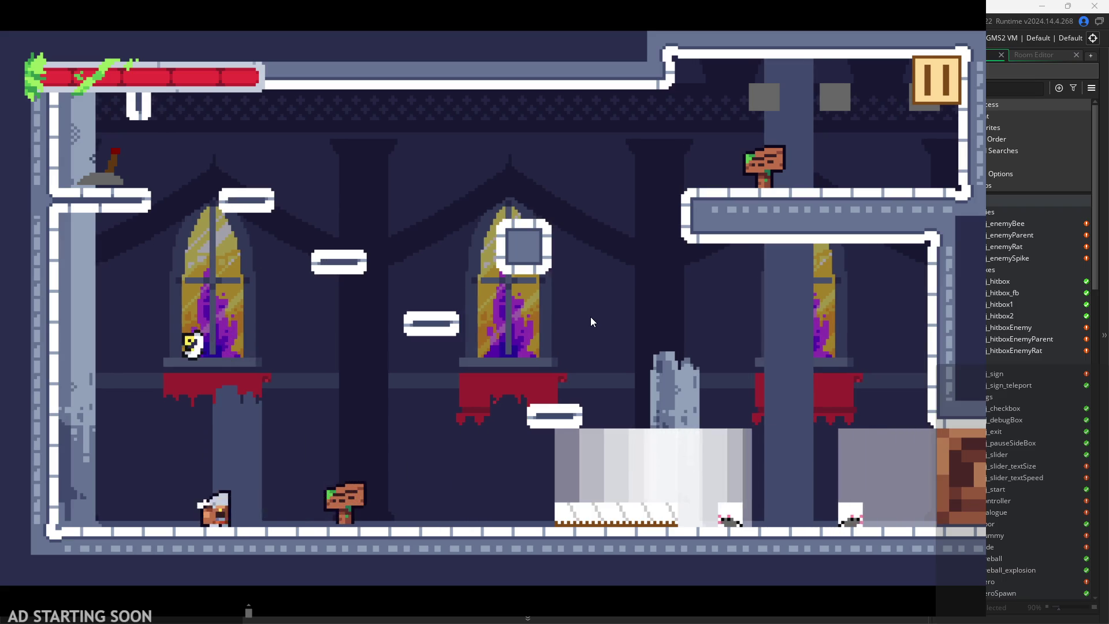
key(space)
key(Left)
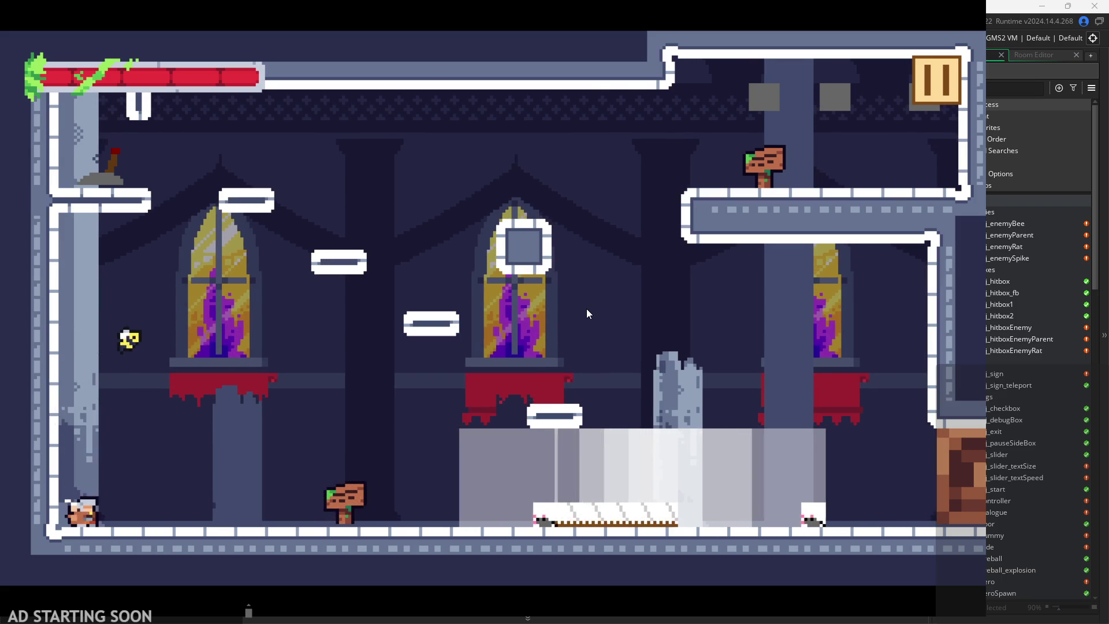
- Dash back and forth along the floor near the sign
key(Right)
key(Right)
key(space)
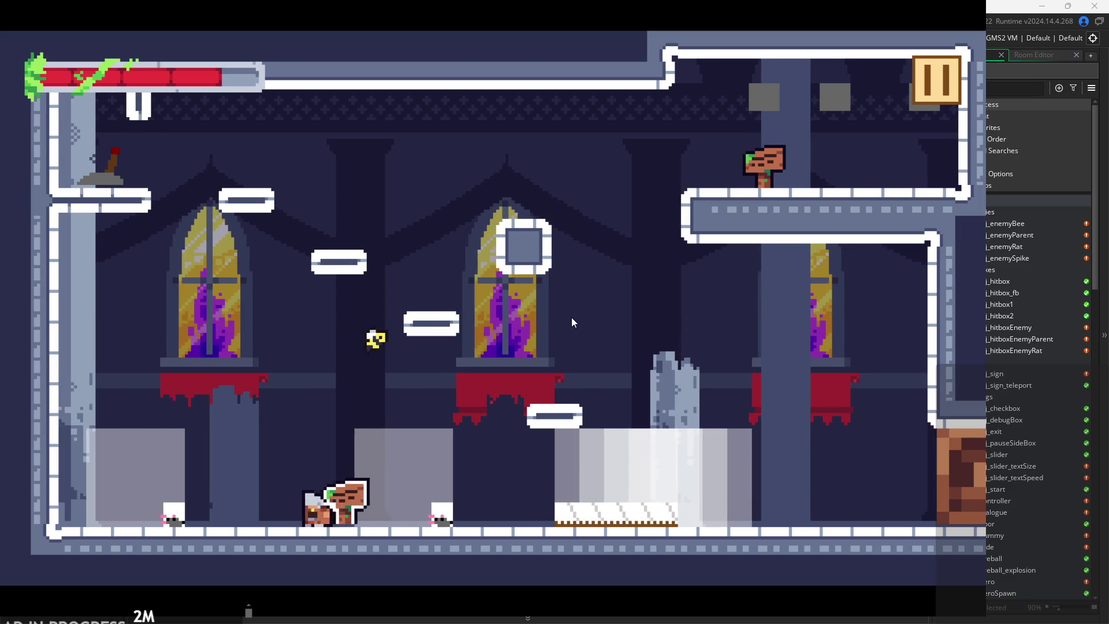
key(Left)
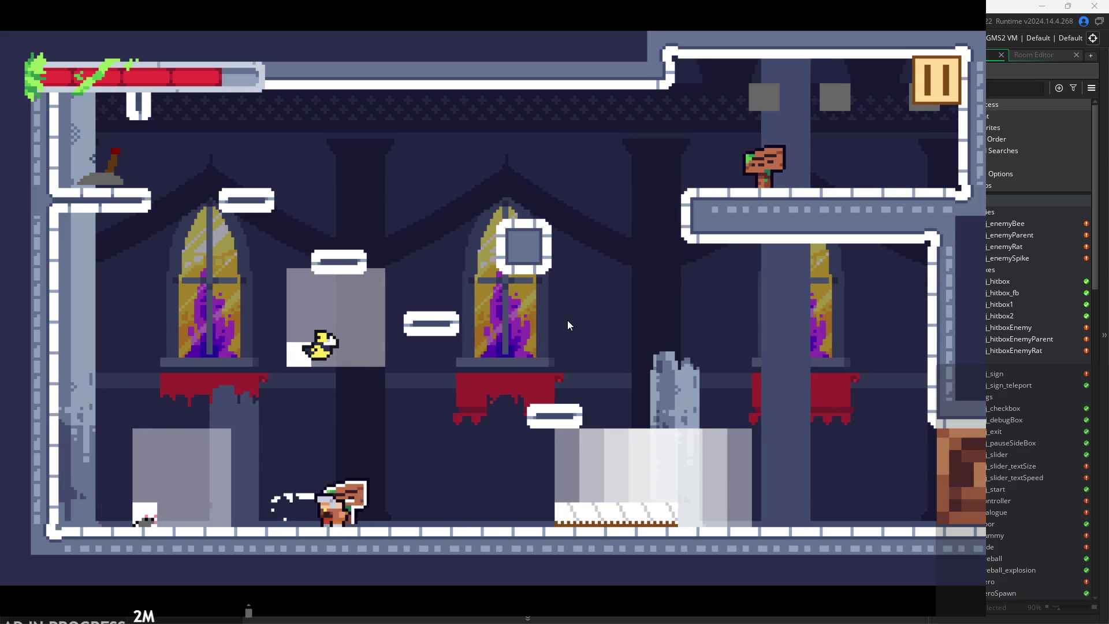
key(Right)
key(Left)
key(Right)
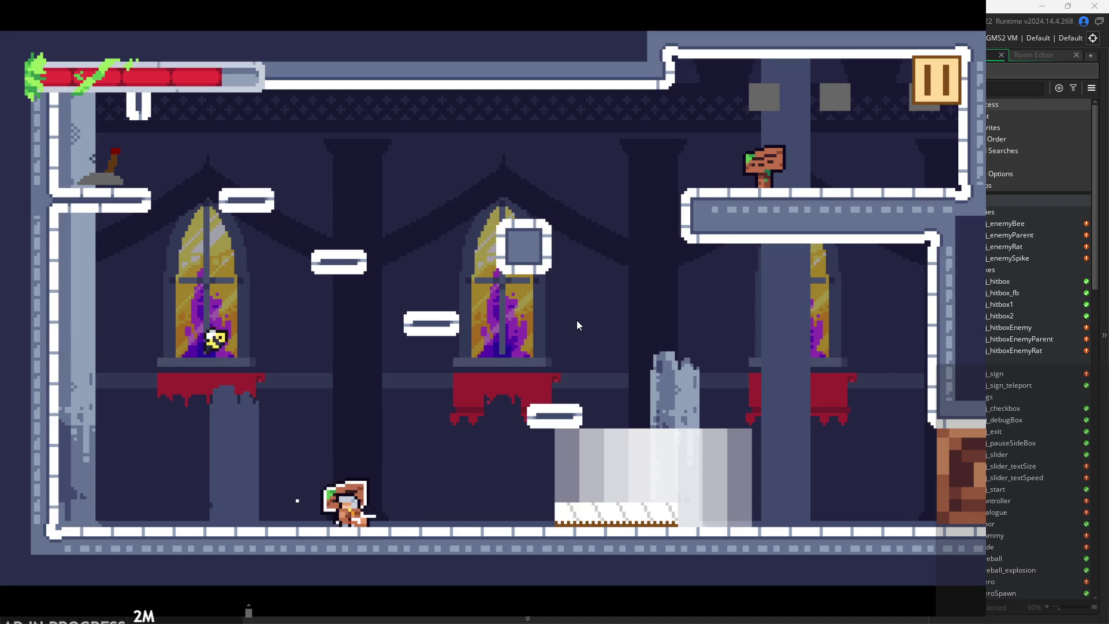
key(Left)
key(Right)
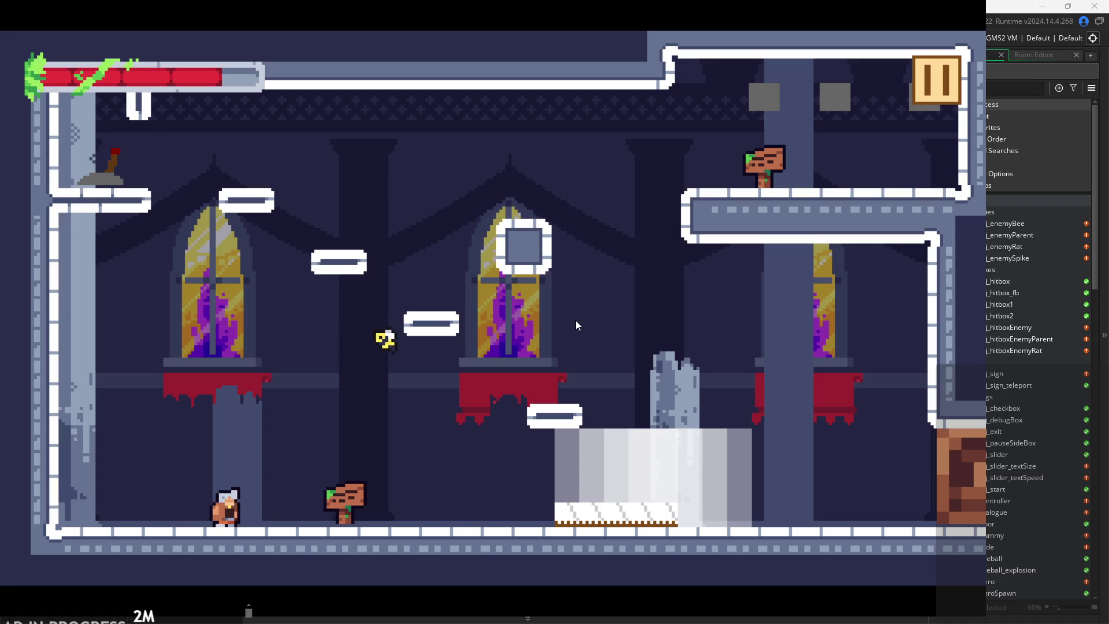
key(Right)
key(Right)
- Climb the left wall and jump up to the upper-left ledge
key(Left)
key(space)
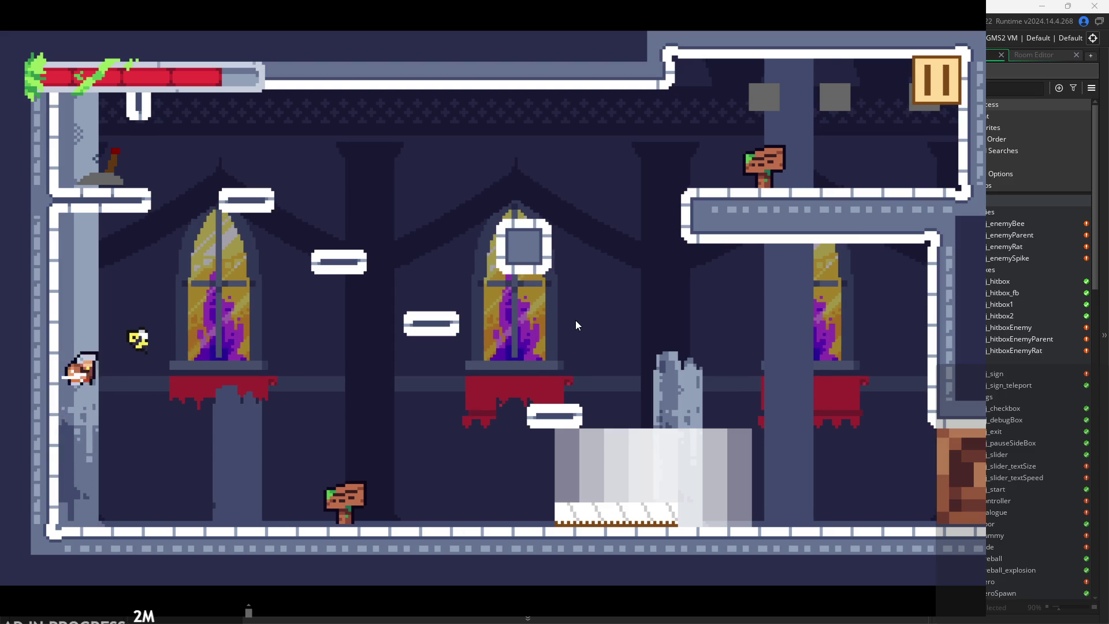
key(space)
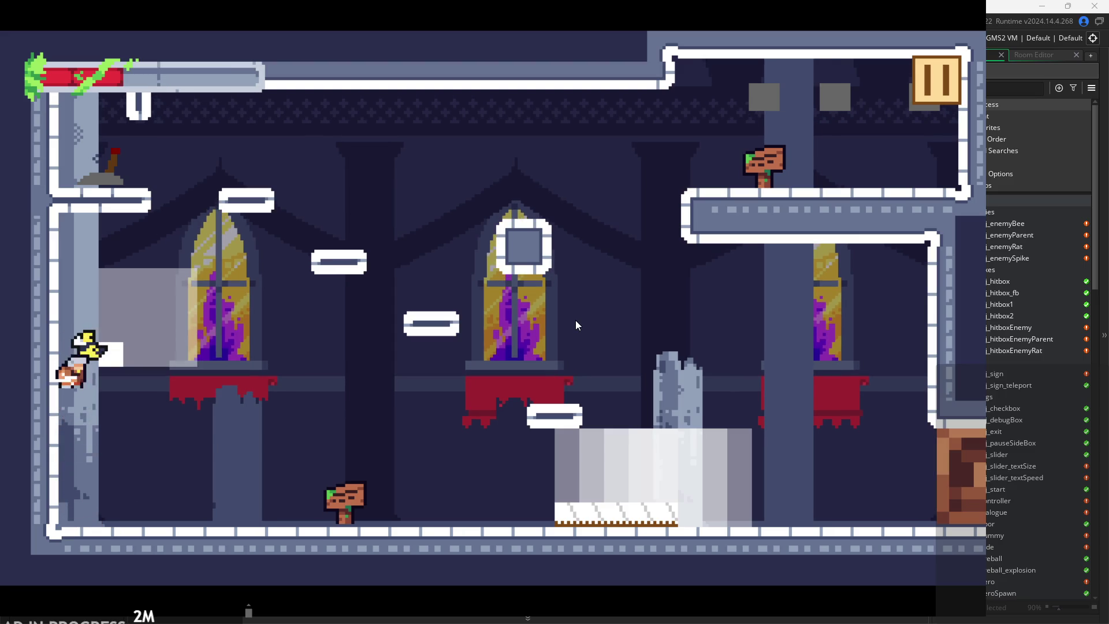
key(space)
key(Right)
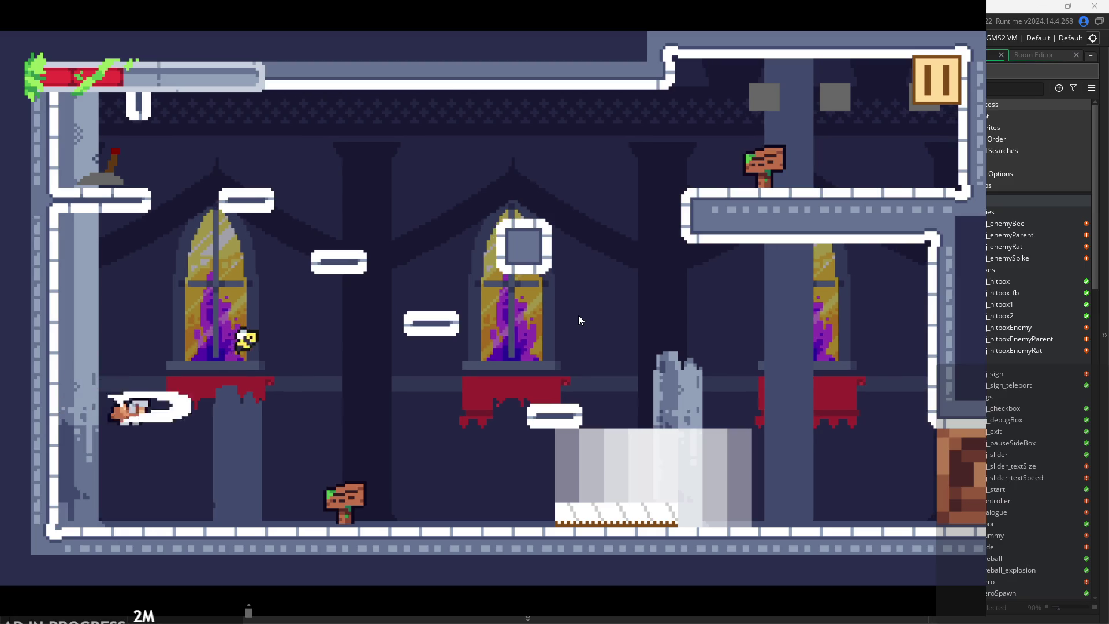
key(space)
key(Right)
key(space)
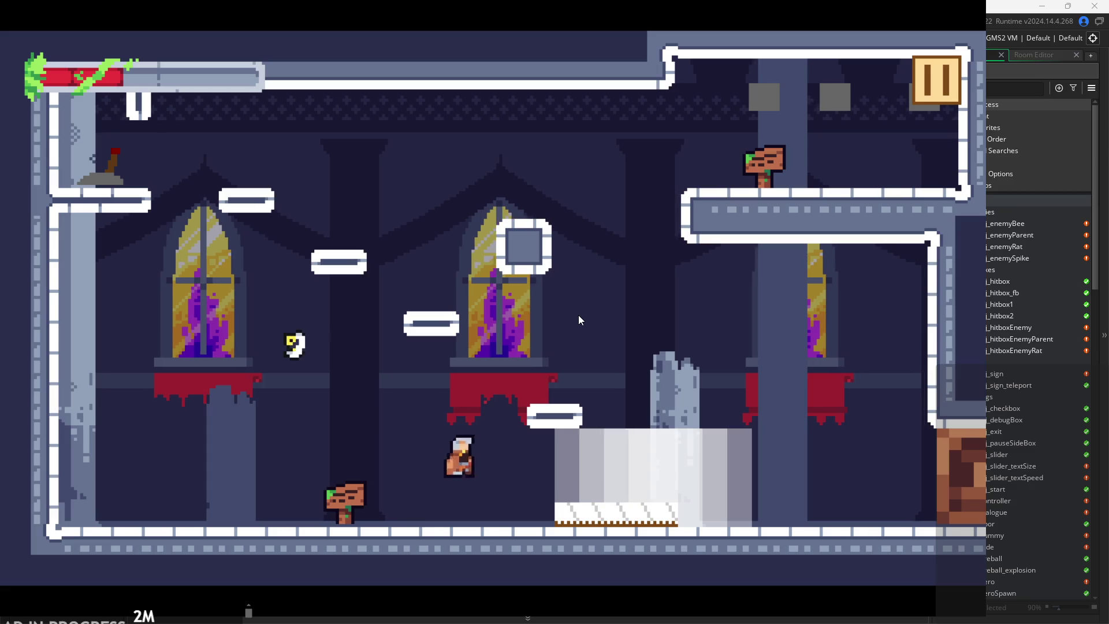
key(space)
key(Left)
key(space)
key(Left)
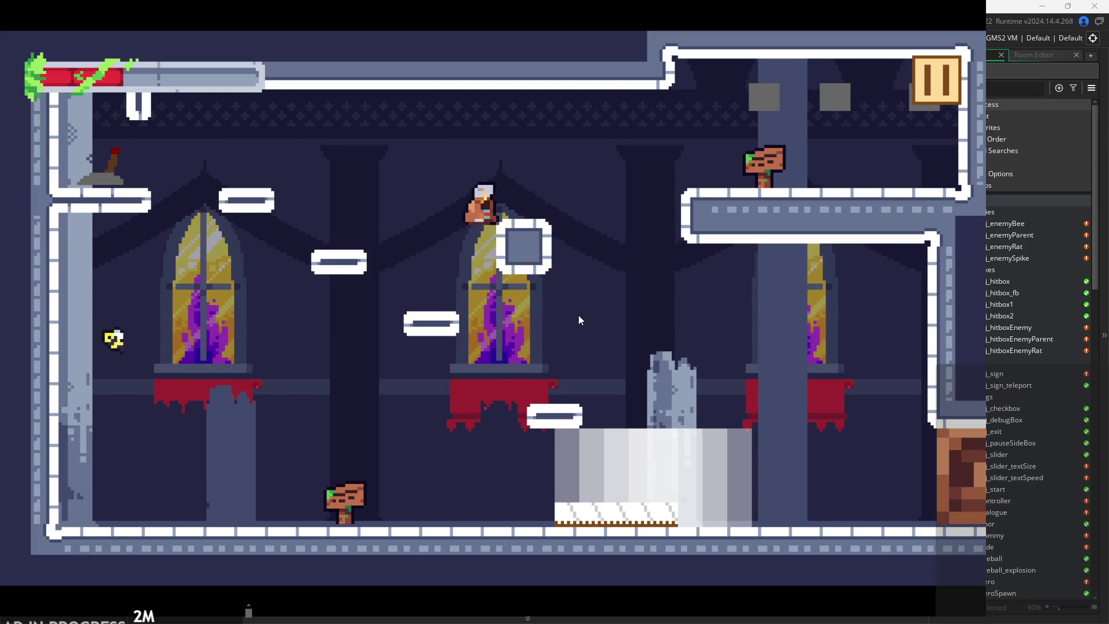
- Pull the lever to open the right door and continue through the dummy room
key(Left)
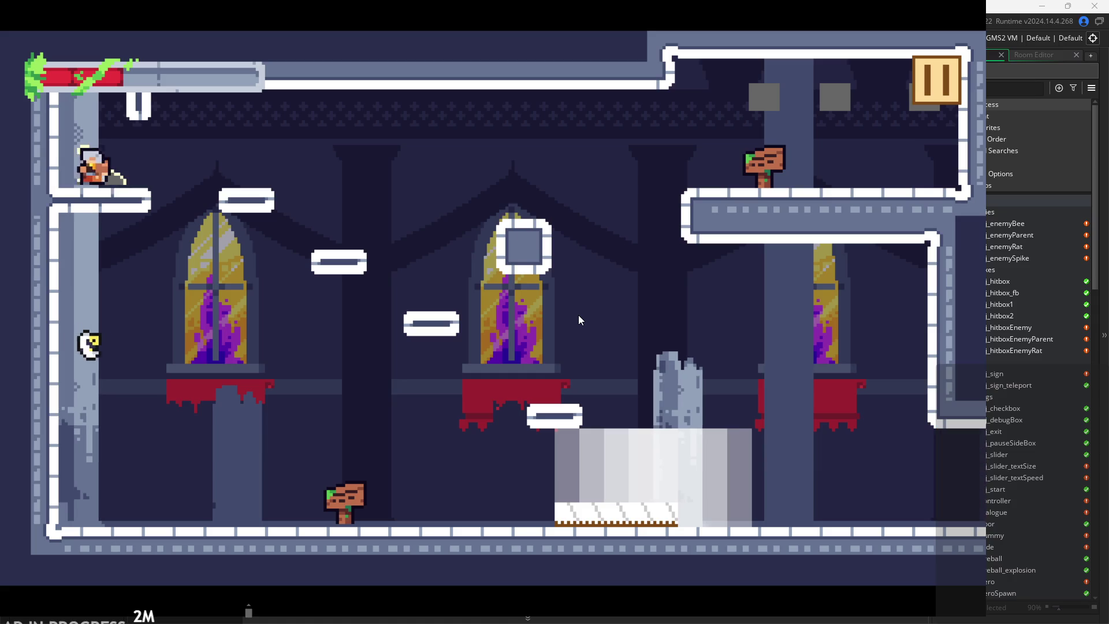
key(Right)
key(space)
key(Right)
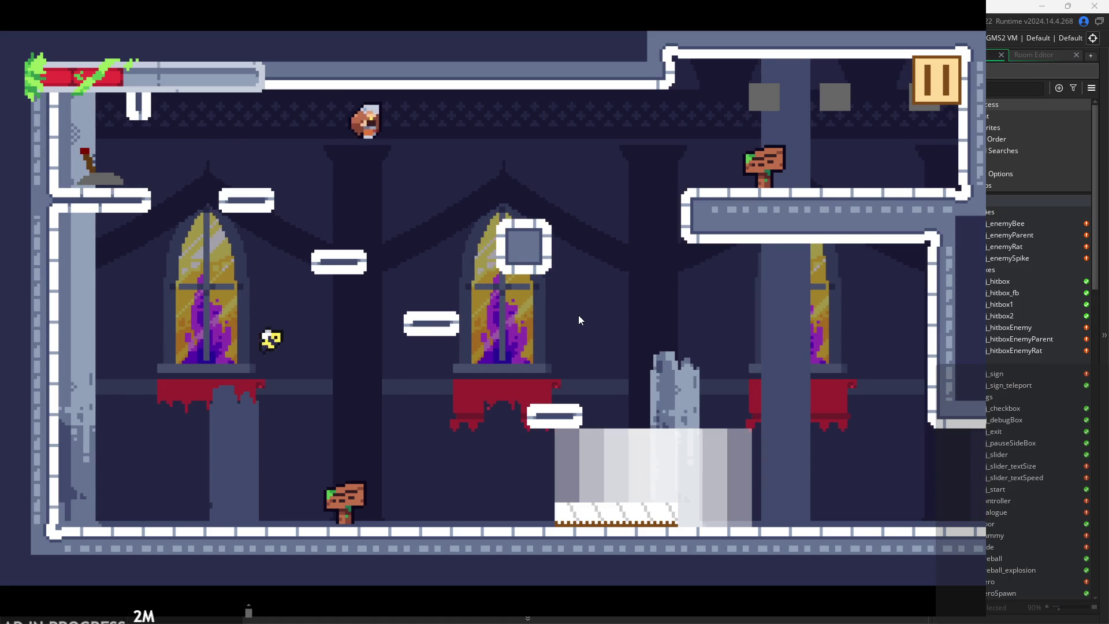
key(Right)
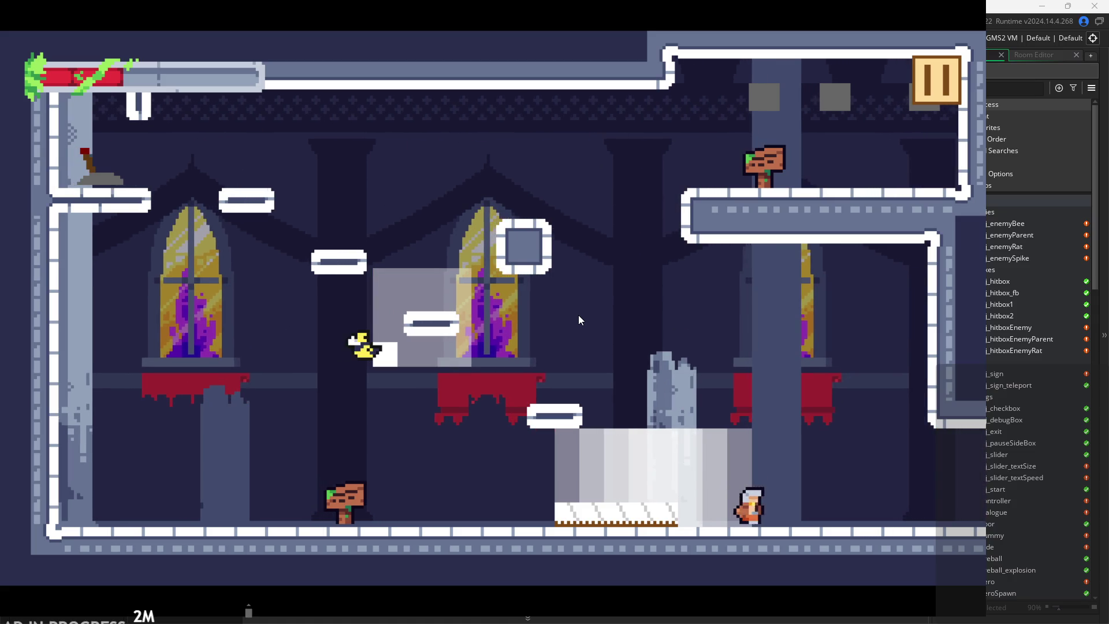
key(Right)
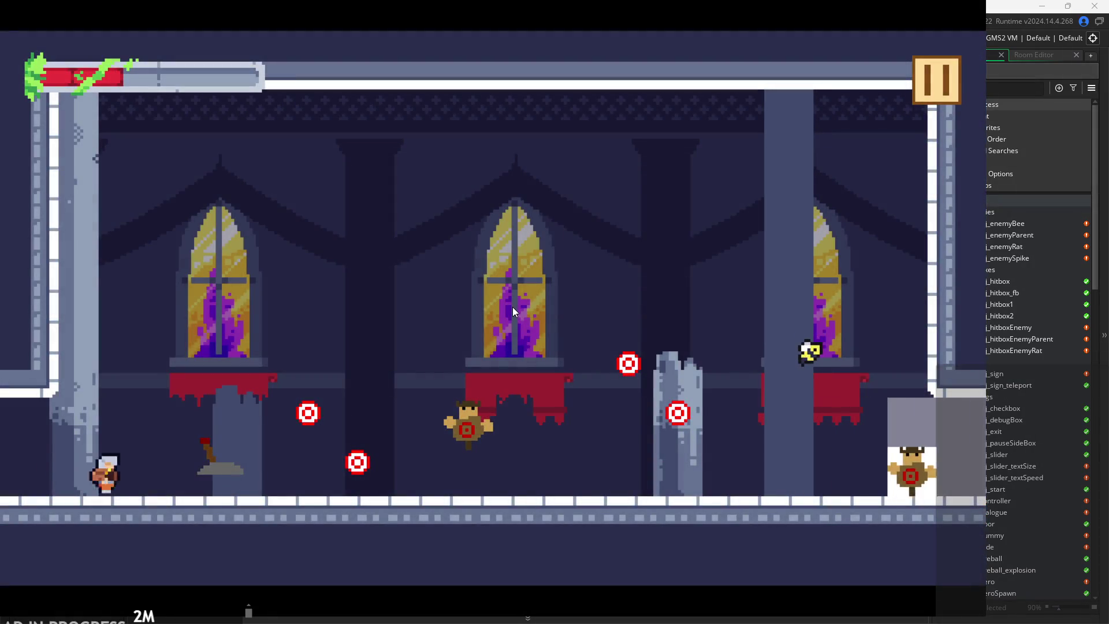
key(space)
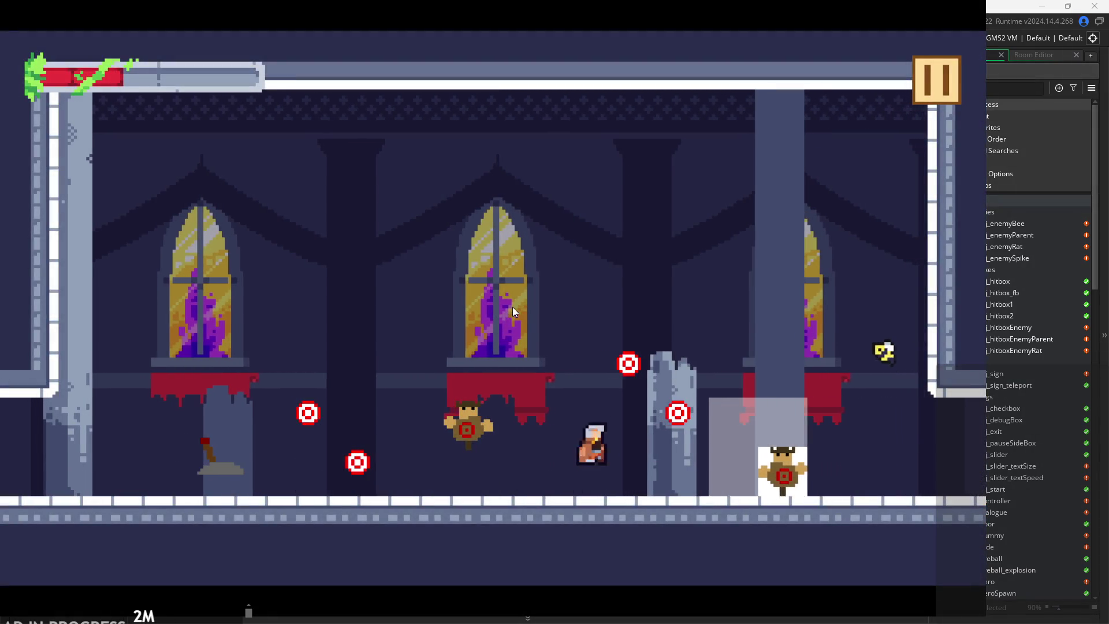
key(Right)
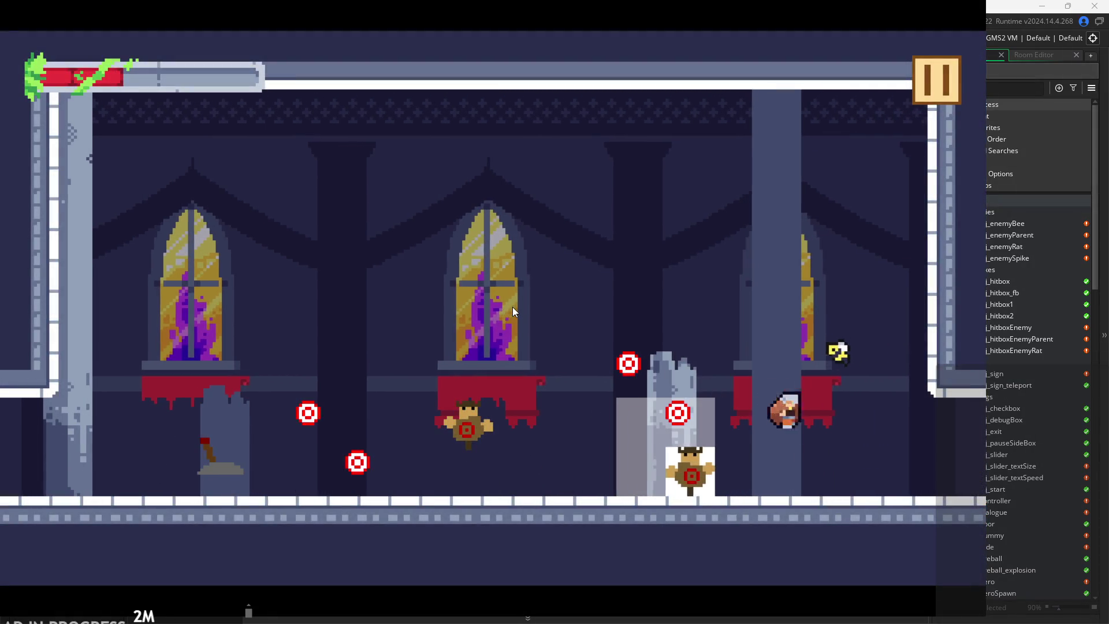
key(Right)
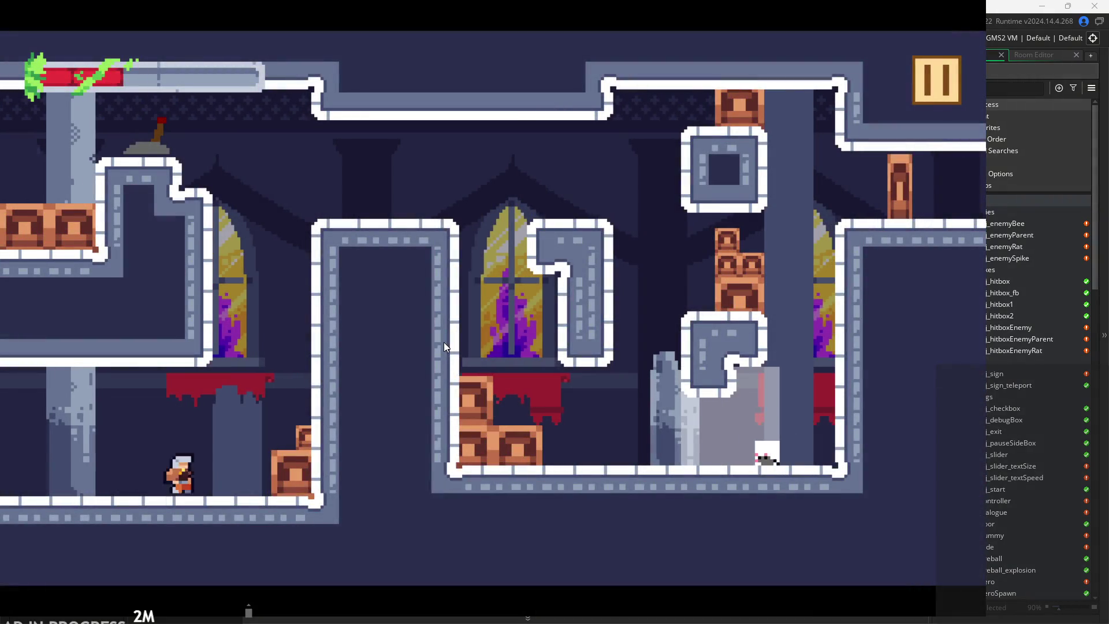
- Jump and climb across the ledges and central block of the new room
key(space)
key(Left)
key(Right)
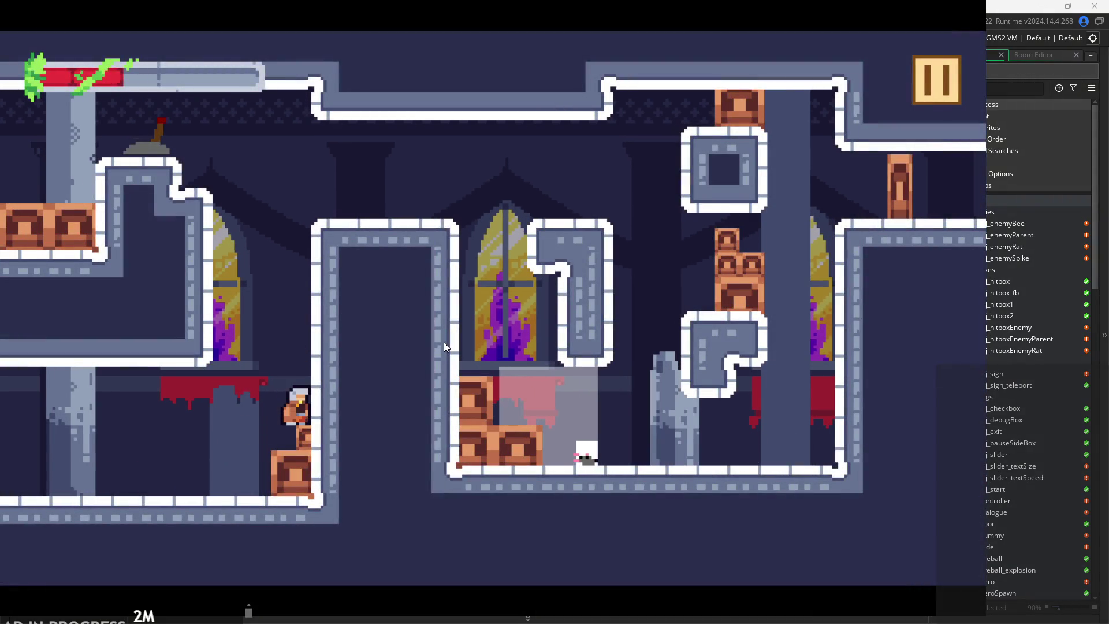
key(space)
key(Right)
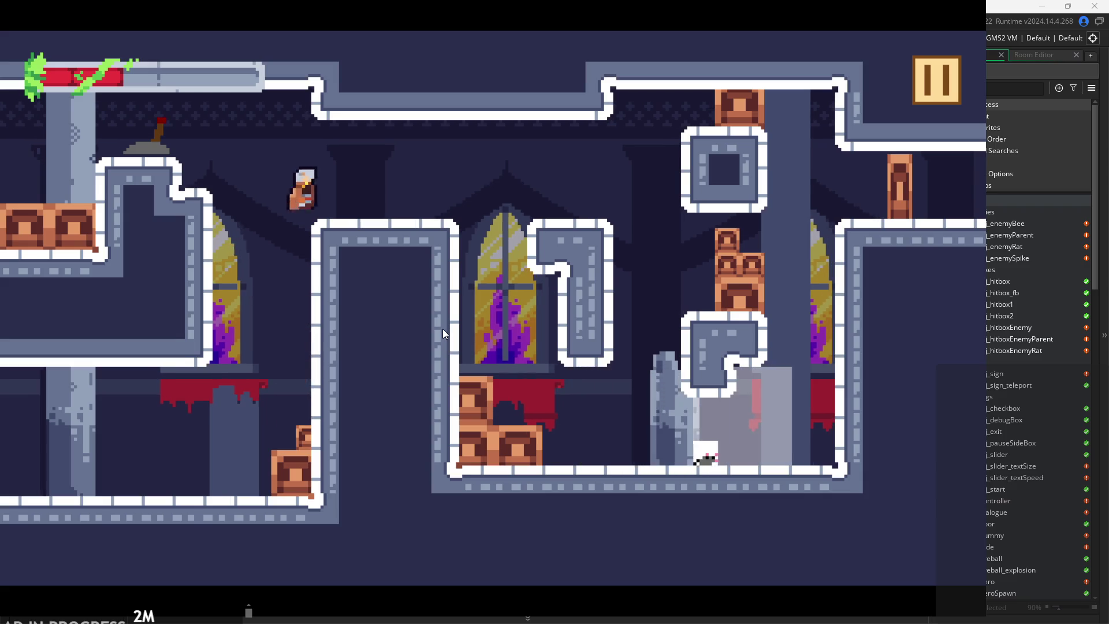
key(space)
key(Left)
key(Right)
key(Right)
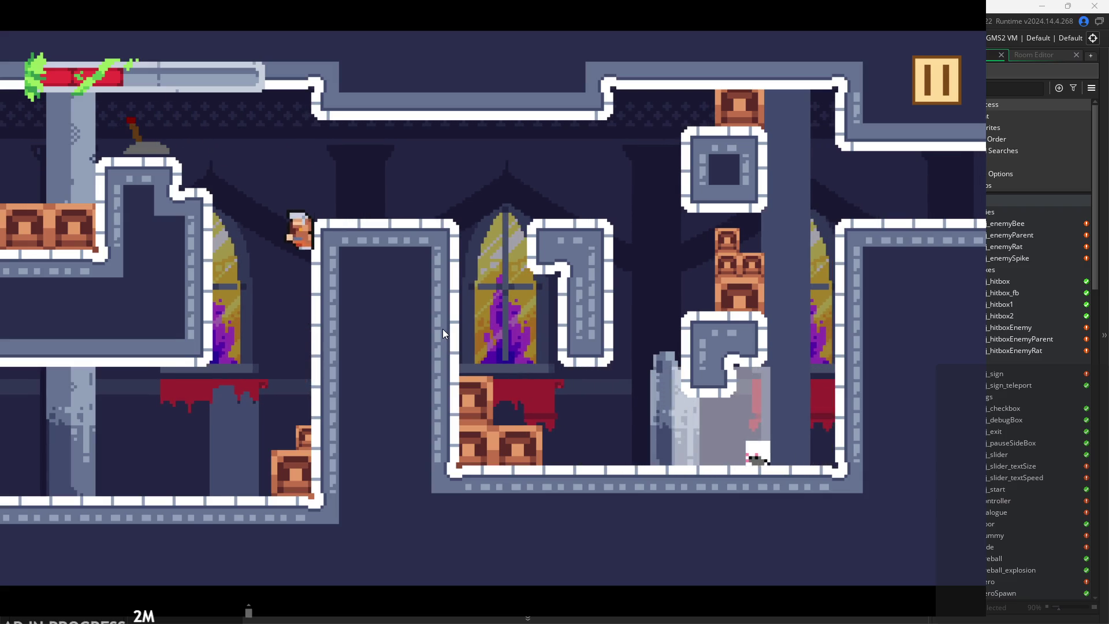
key(space)
key(Left)
key(Right)
key(Right)
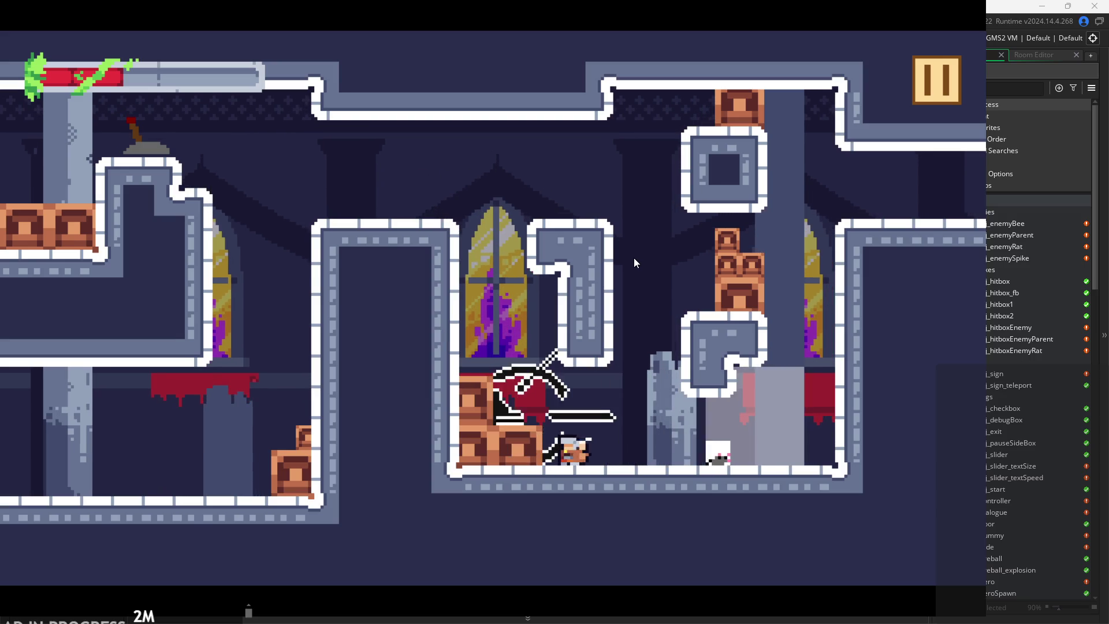
- Drop into the lower room, hop over the crates and ledge down to the floor
key(Left)
key(space)
key(Right)
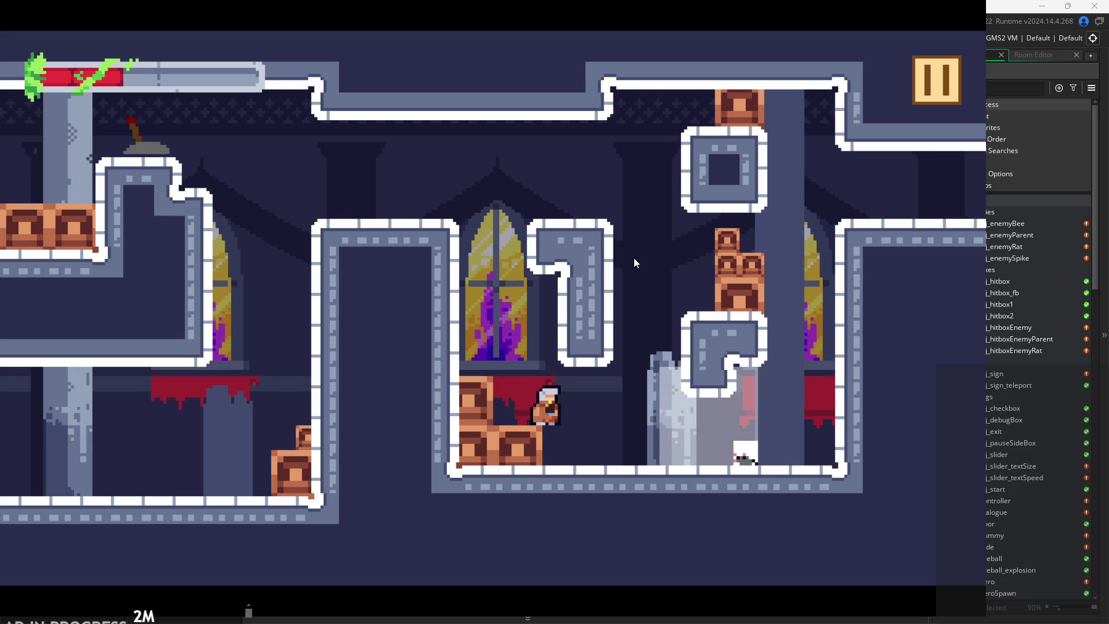
key(Left)
key(space)
key(Left)
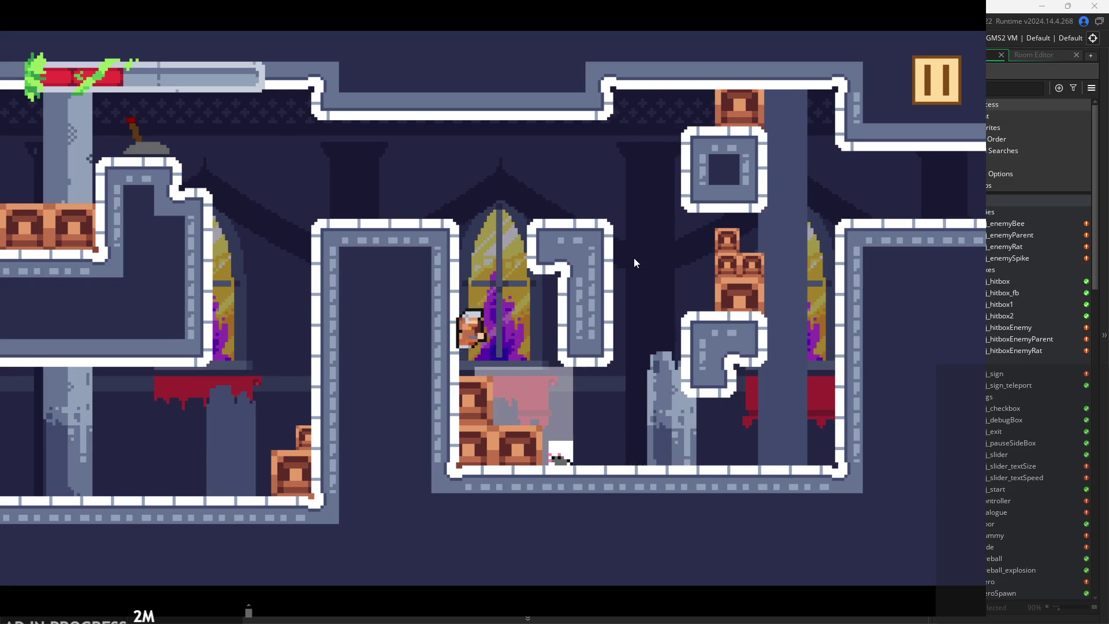
key(Right)
key(Right)
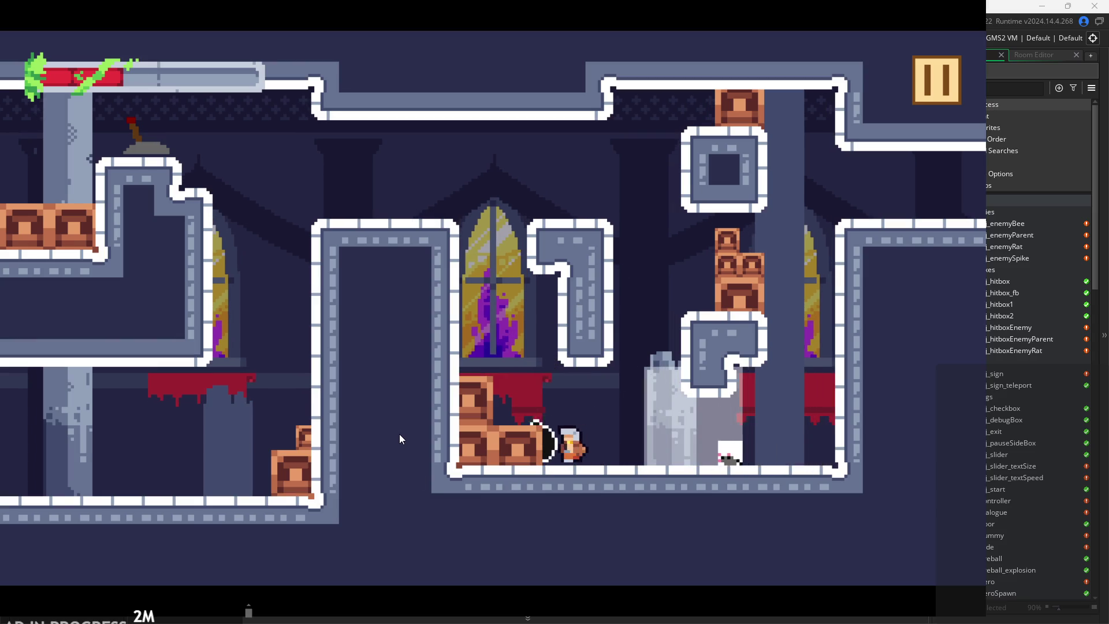
- Slash the rat dead, climb the right wall into the dummy room, then pause
key(x)
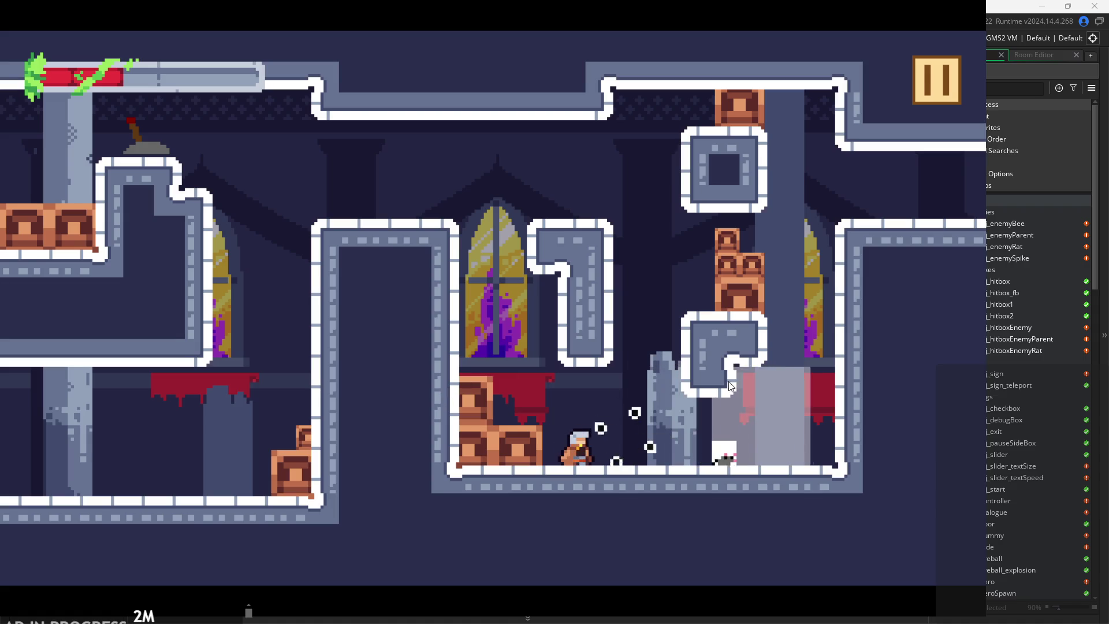
key(x)
key(Right)
key(Right)
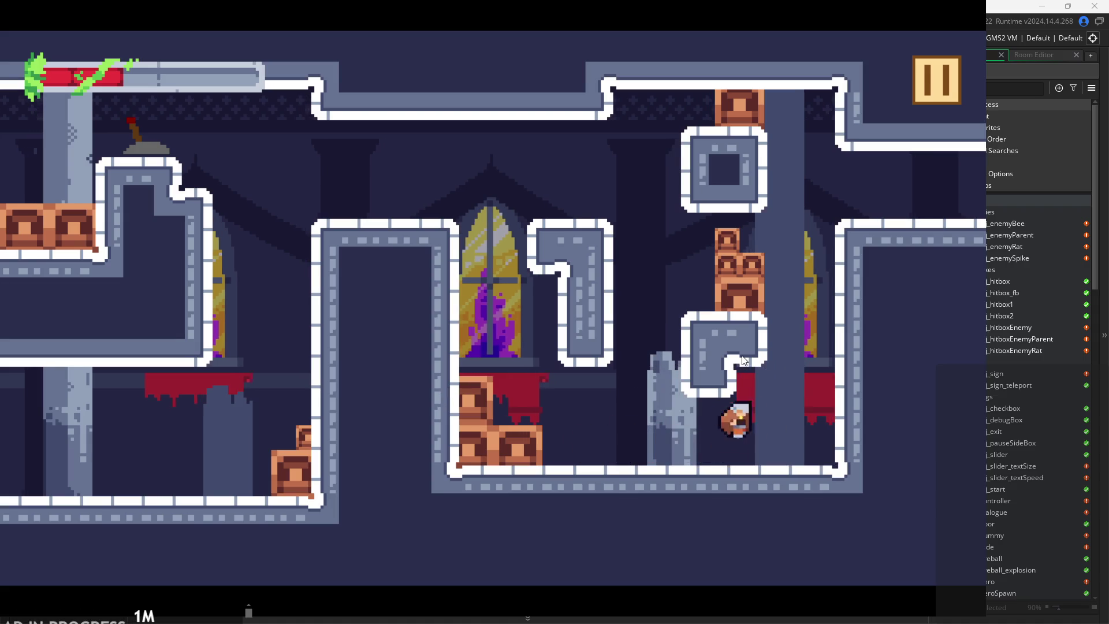
key(z)
key(z)
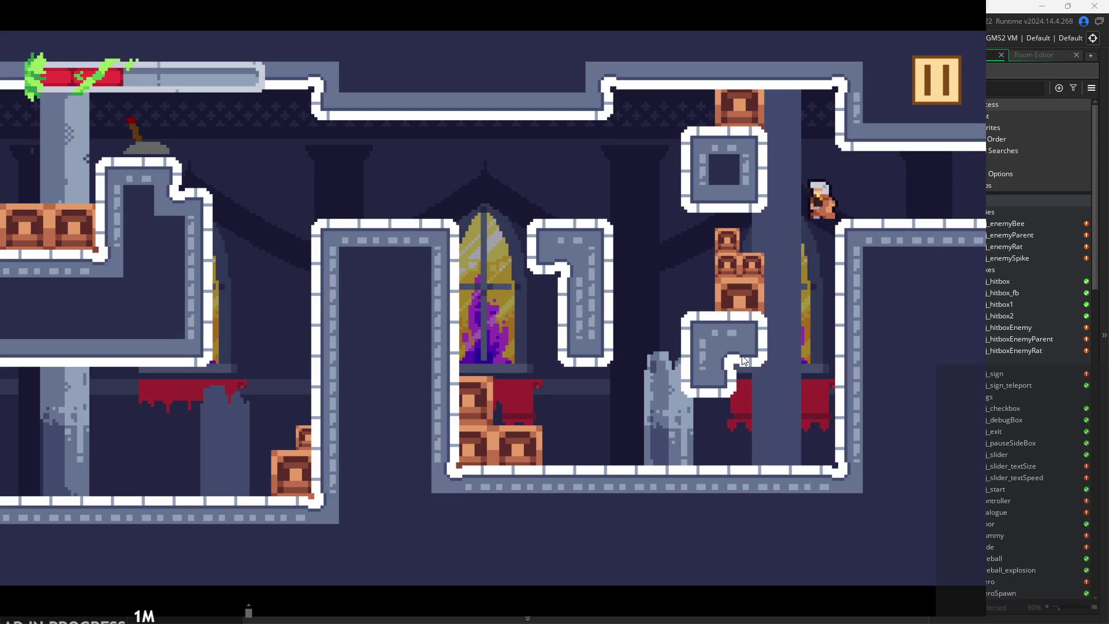
key(Right)
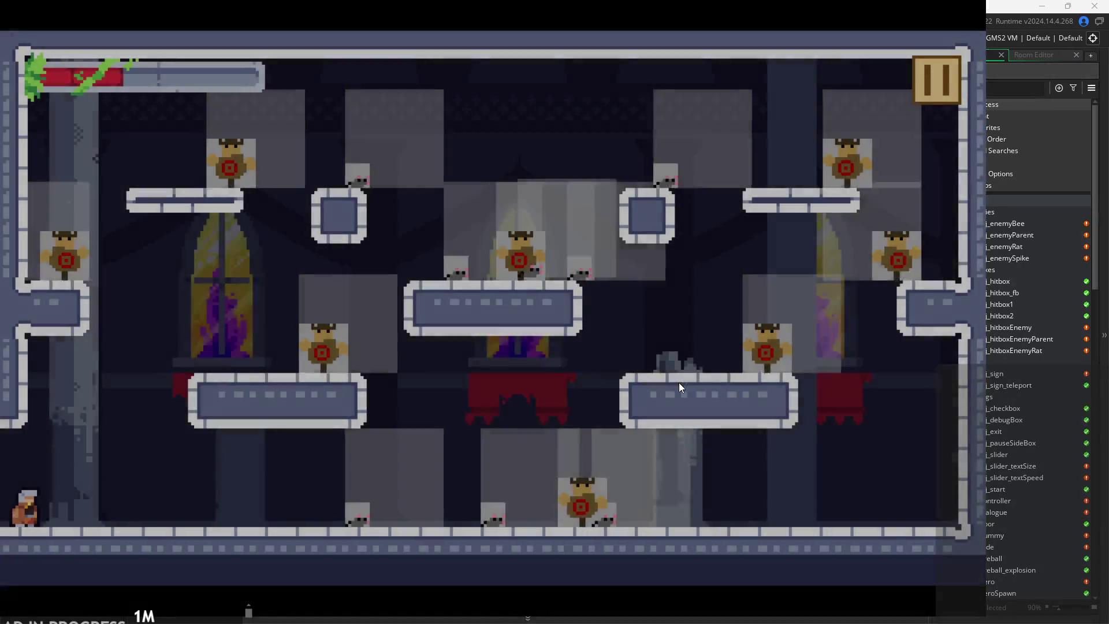
key(x)
key(x)
key(x)
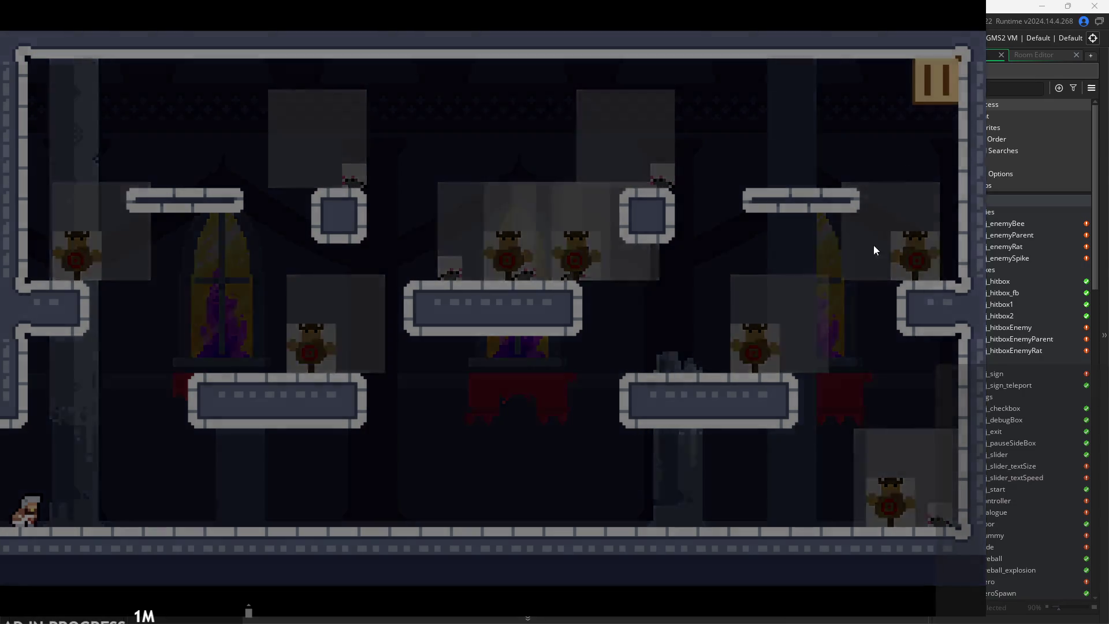
key(Escape)
- Return to the commit dialog and add a note on fixing enemies constantly turning (mostly)
click(830, 505)
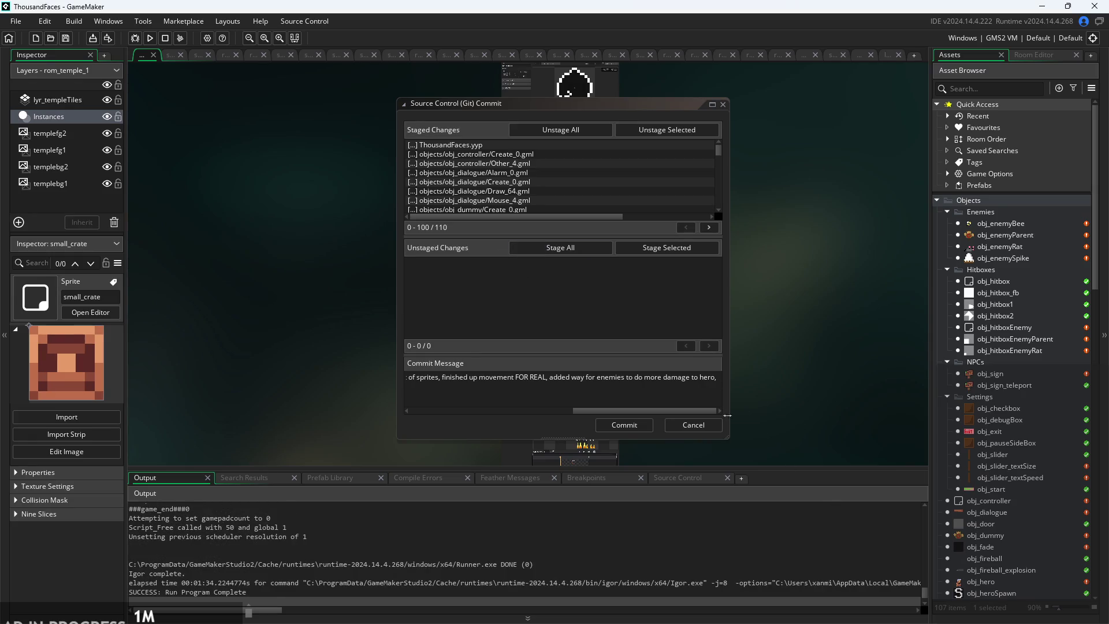
click(725, 381)
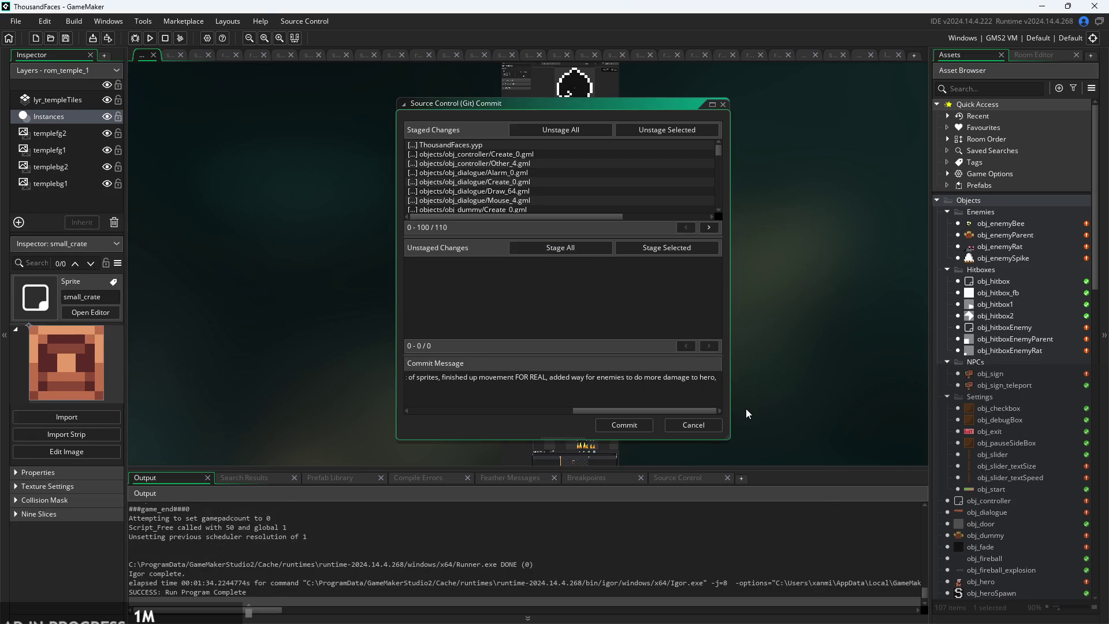
key(BackSpace)
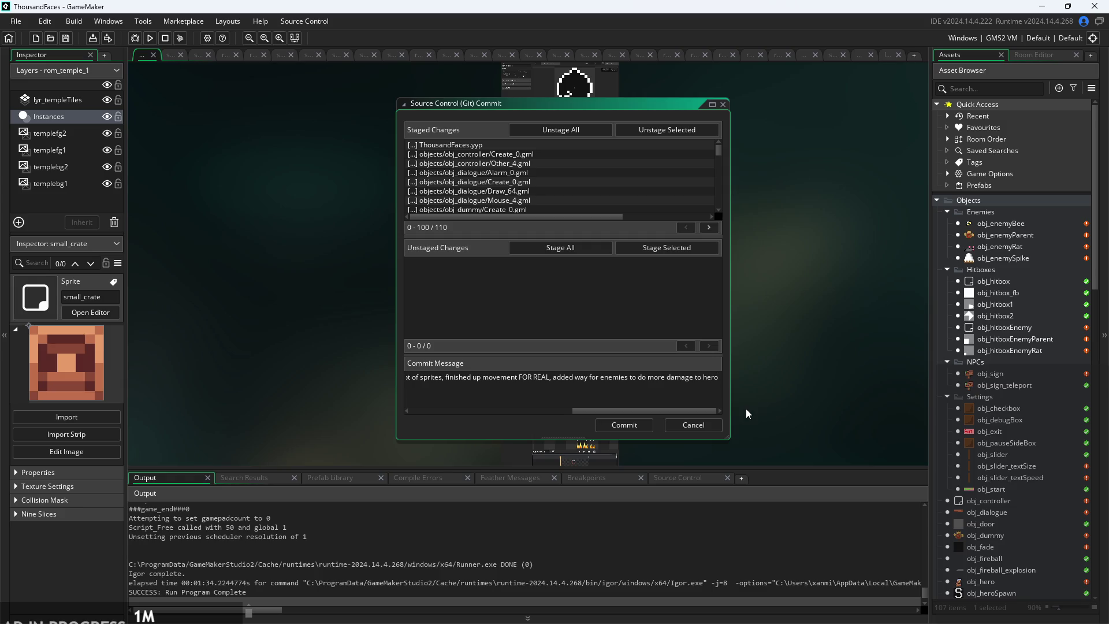
text(, fixed an)
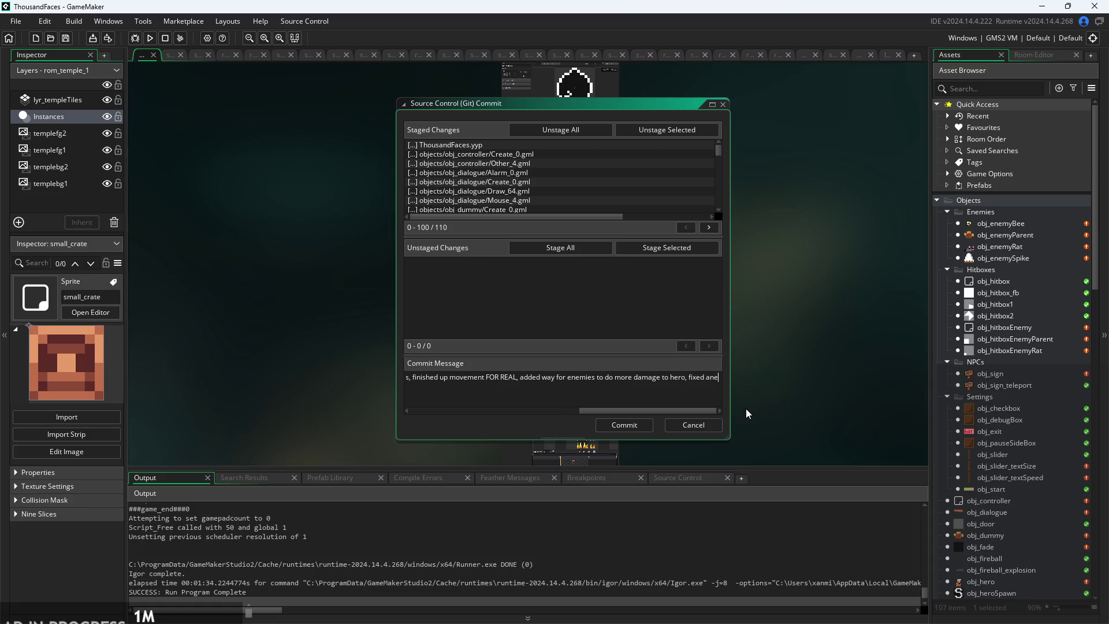
text(enemie)
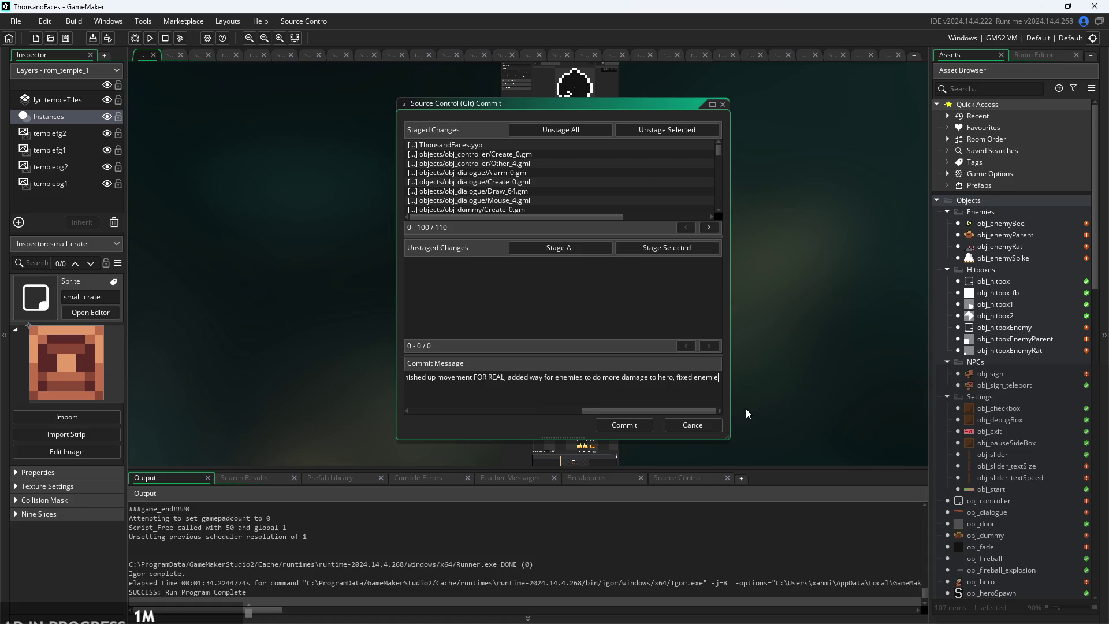
text(s falling )
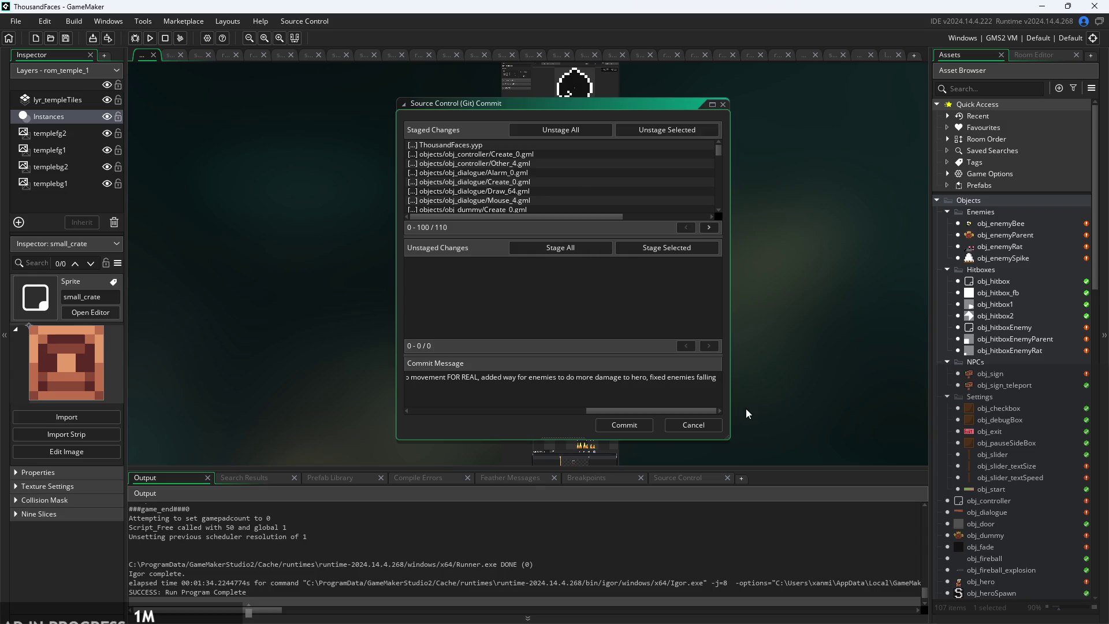
text(while)
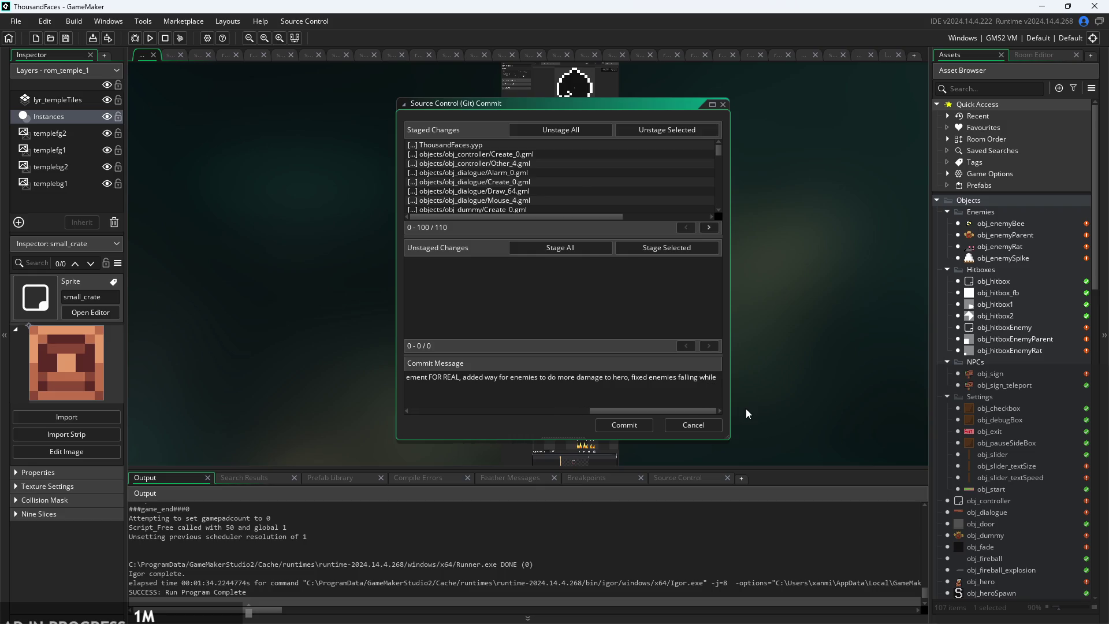
text( turning)
key(Left)
key(Left)
key(Left)
key(BackSpace)
key(BackSpace)
key(BackSpace)
key(BackSpace)
key(BackSpace)
key(BackSpace)
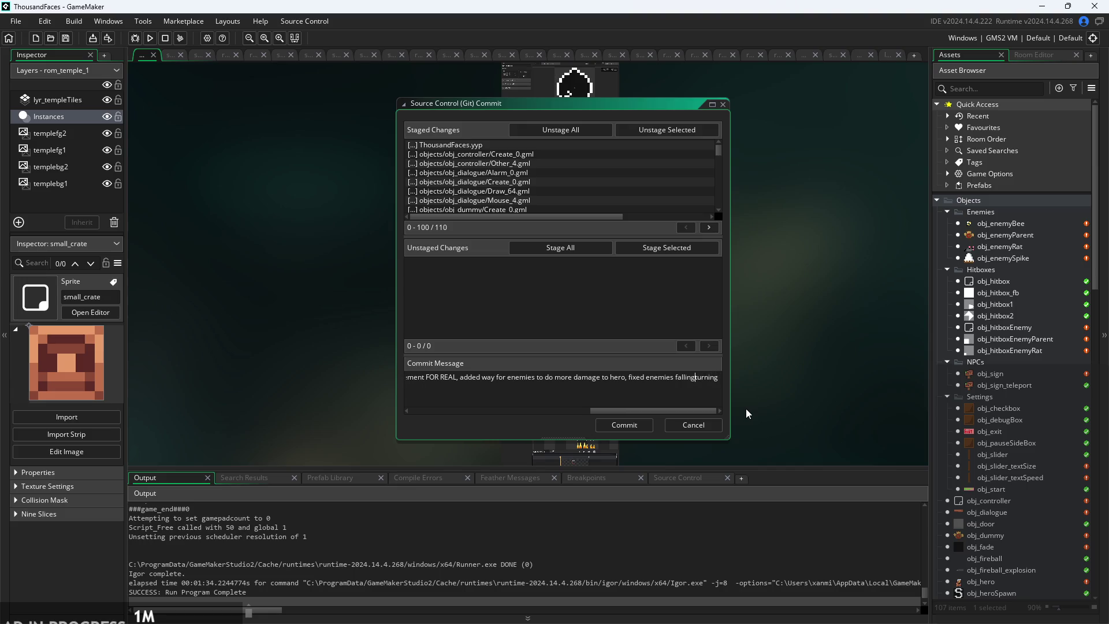
text(constantly)
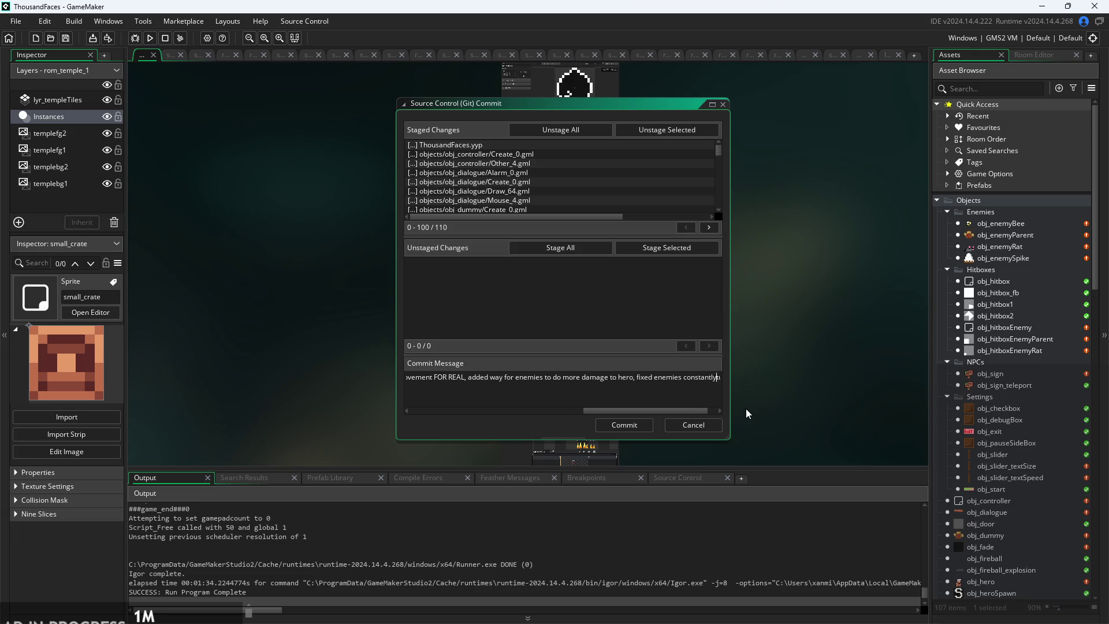
key(End)
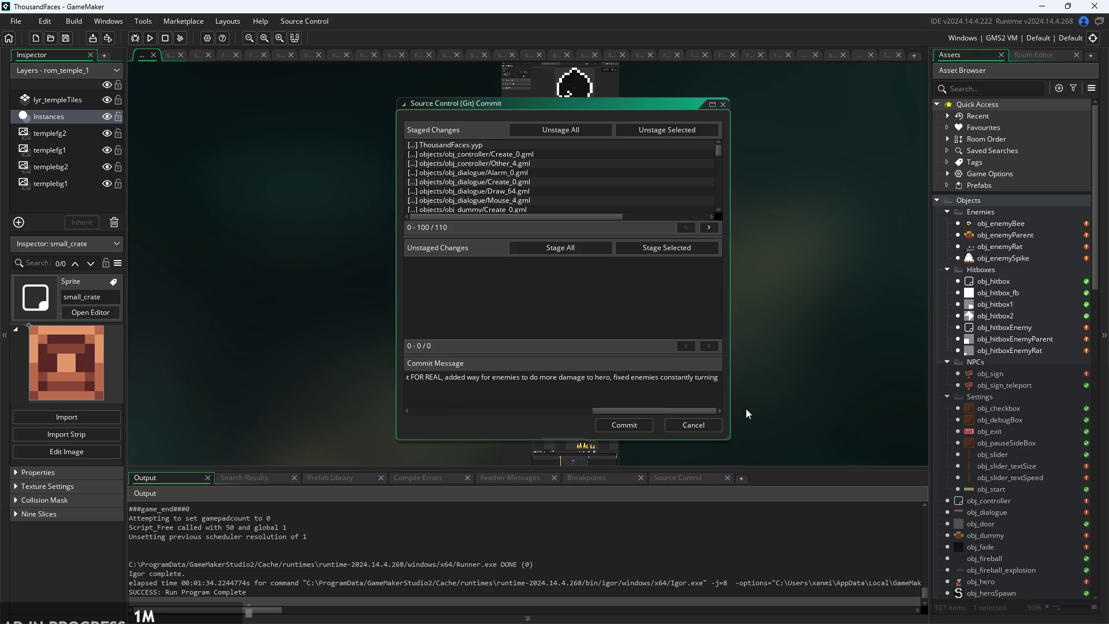
text(()
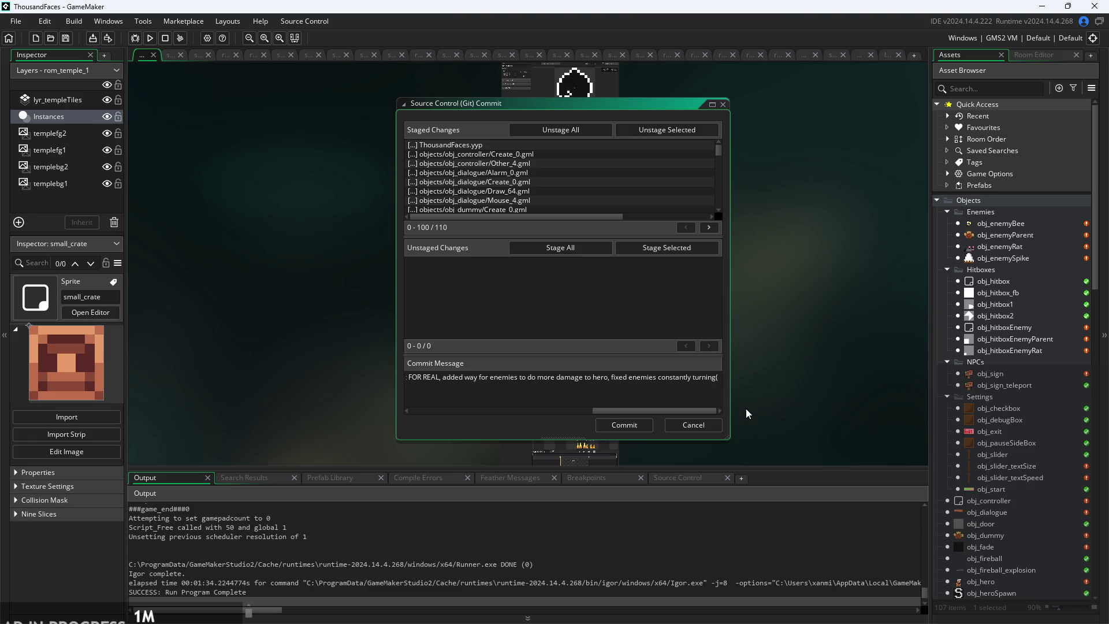
key(BackSpace)
text(mostly)
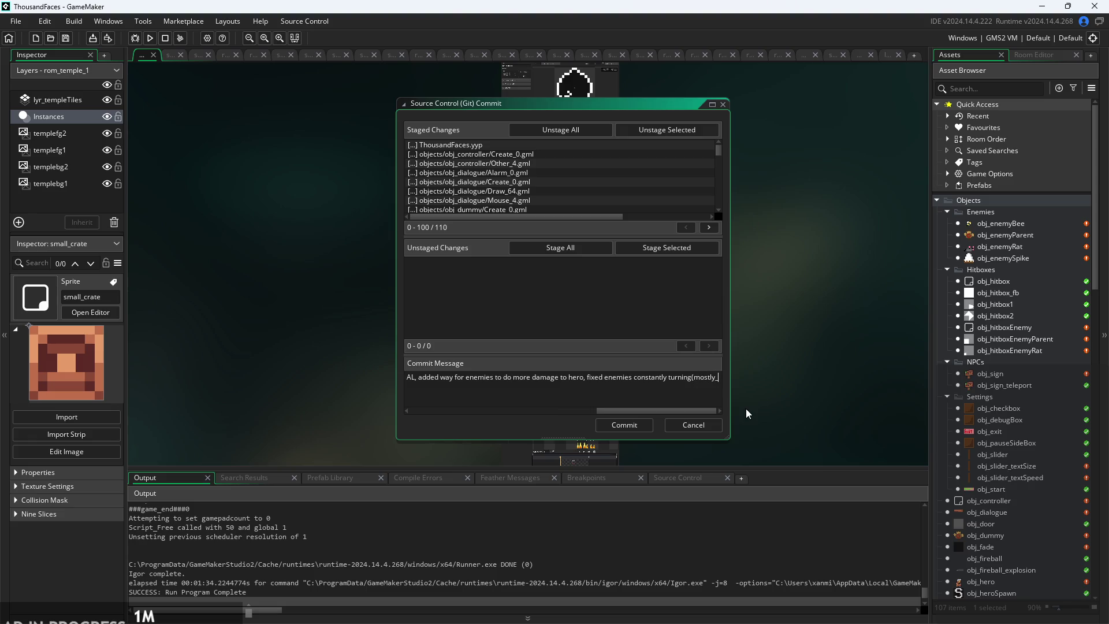
text(),)
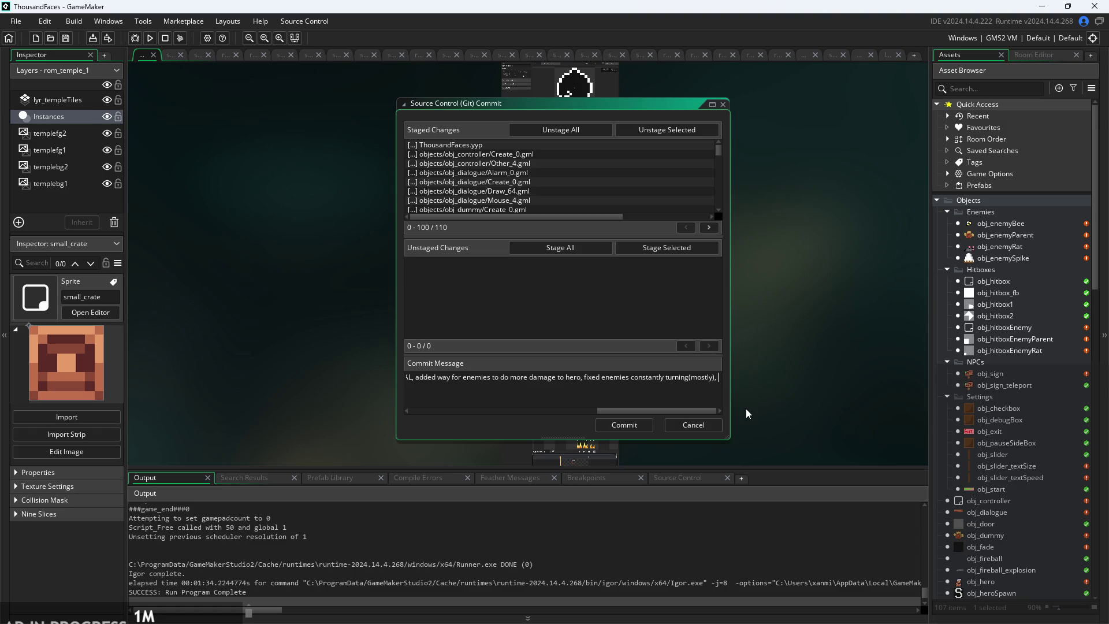
- Append 'added dialogue skip, simplified dialogue code' to the change list and begin a new line
text(fixed )
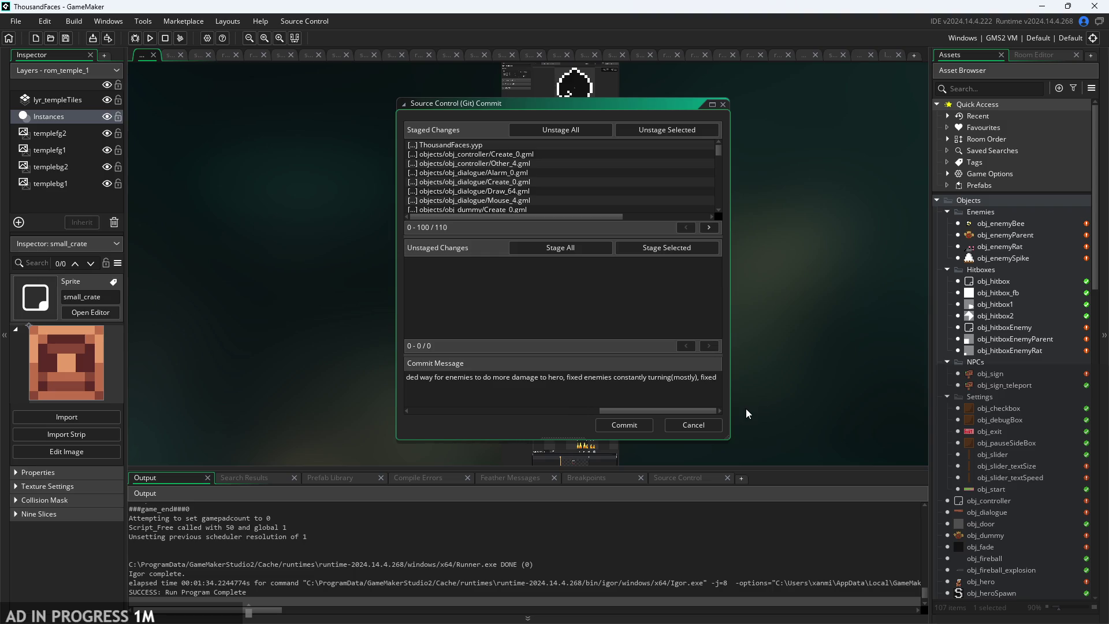
text(dialofu)
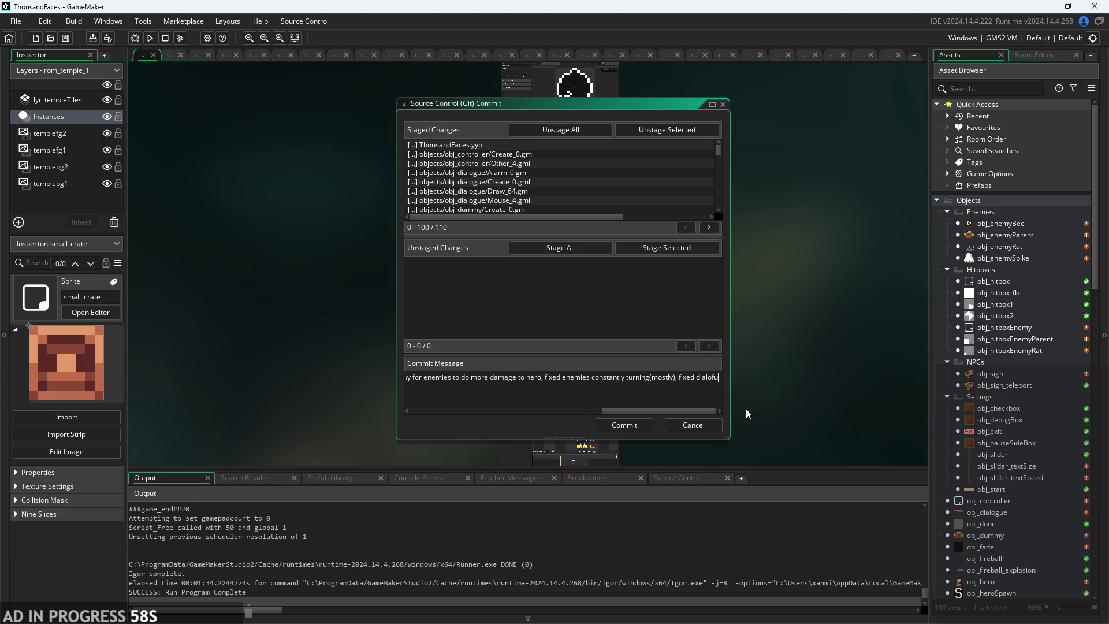
key(BackSpace)
key(BackSpace)
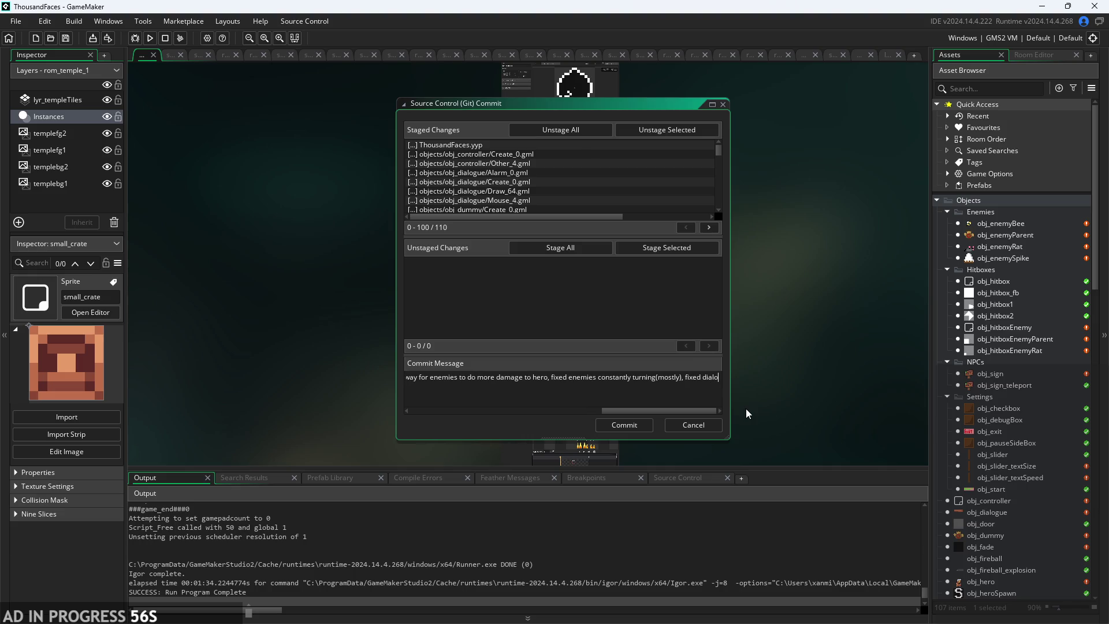
text(gue te)
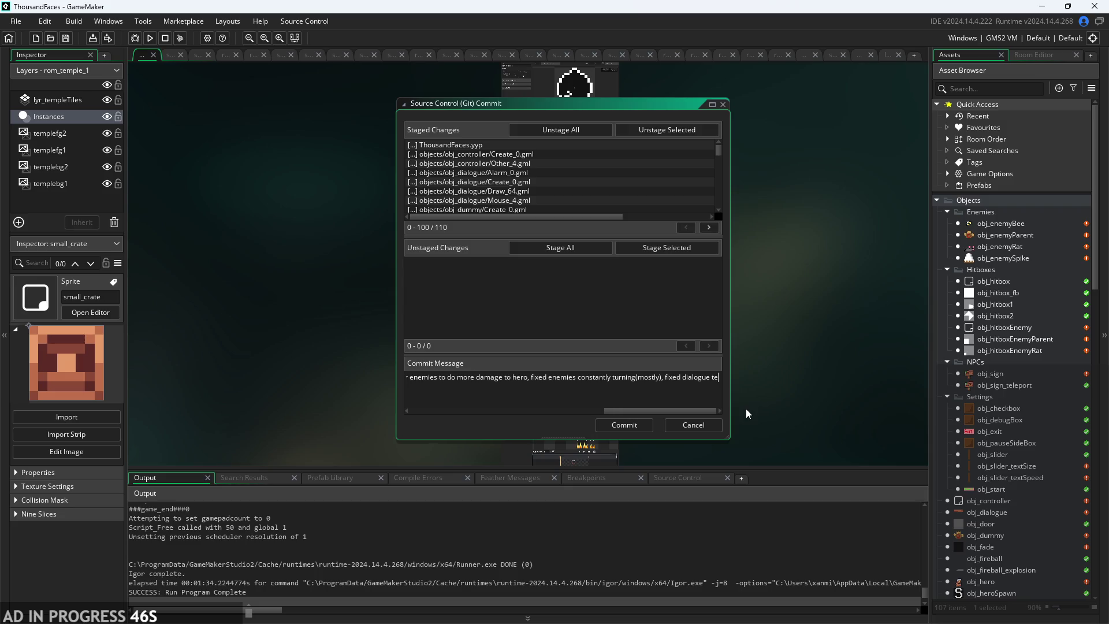
key(BackSpace)
key(BackSpace)
key(BackSpace)
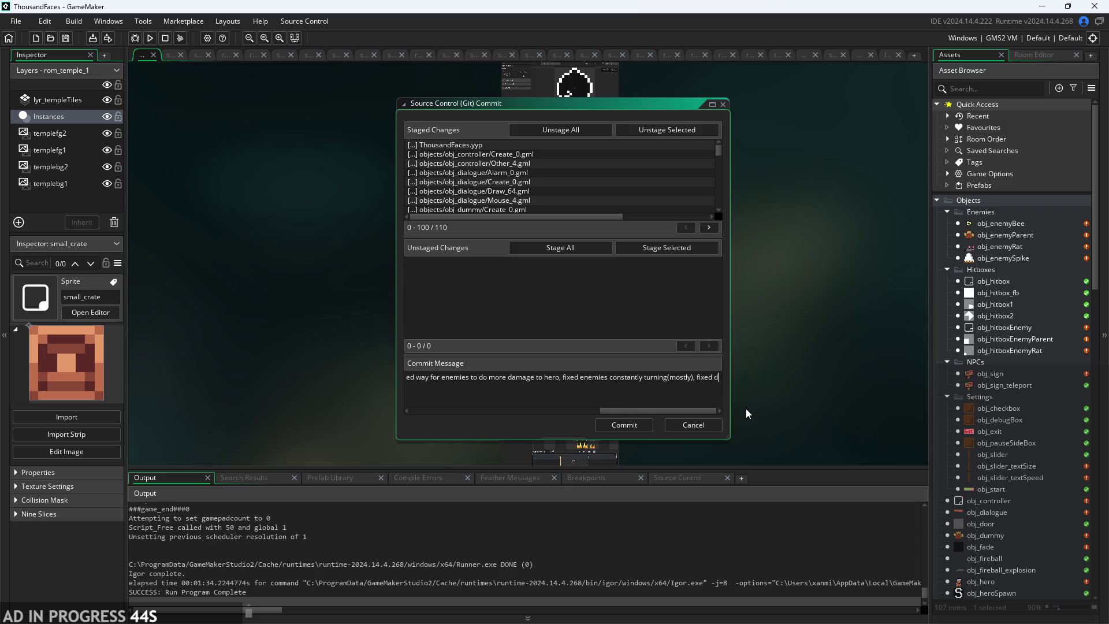
text(added di)
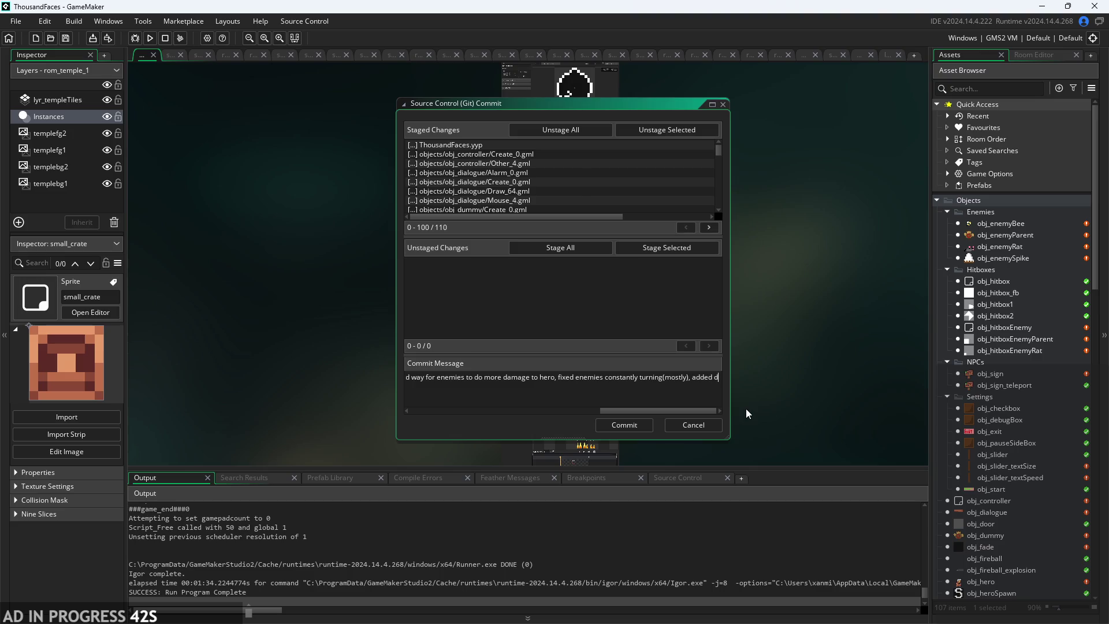
text(ogue)
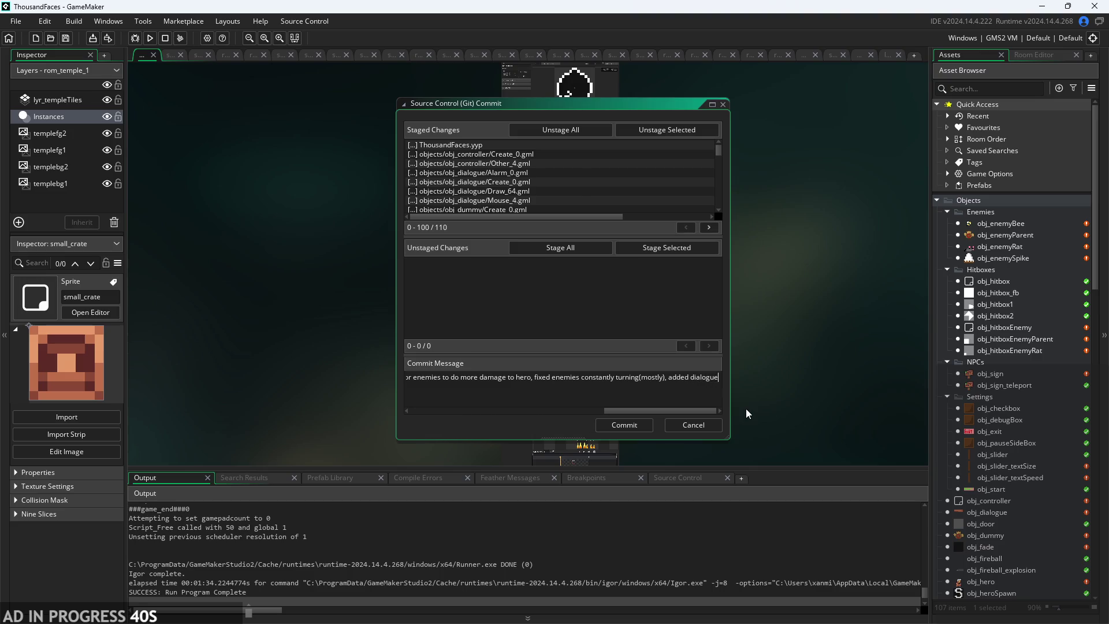
text( skip,)
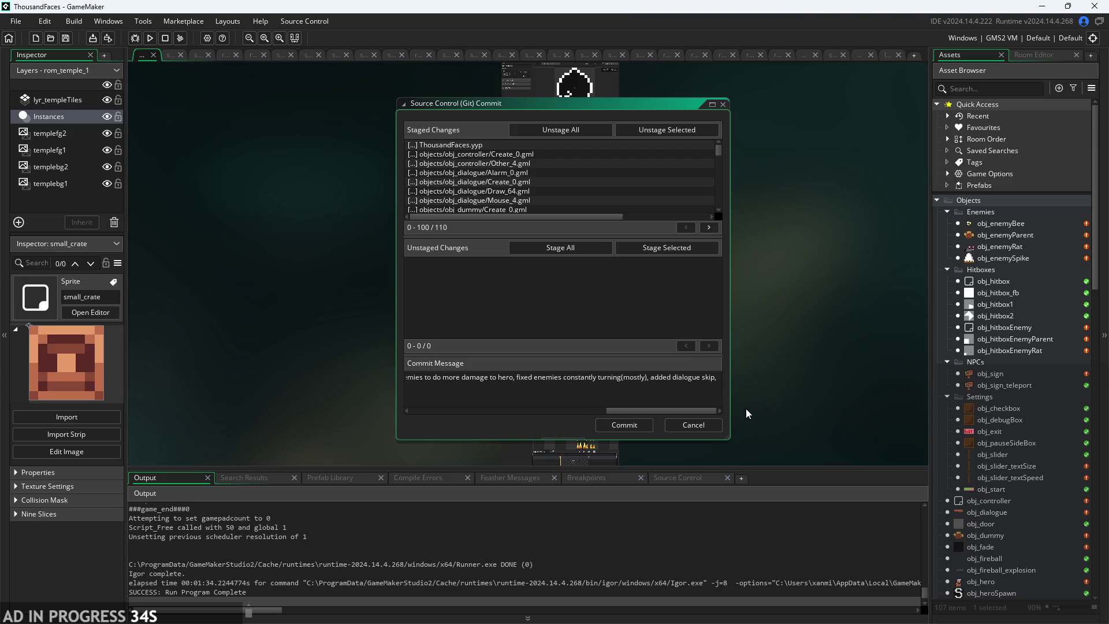
key(BackSpace)
key(BackSpace)
key(BackSpace)
key(BackSpace)
text(, simplif)
text(ied dialog)
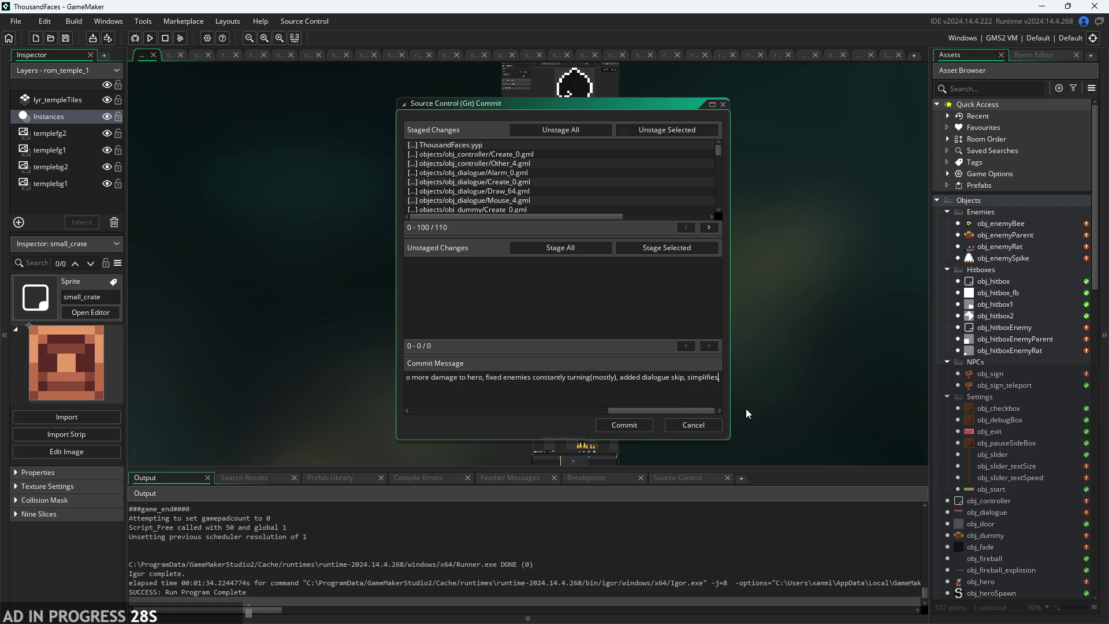
text(ue)
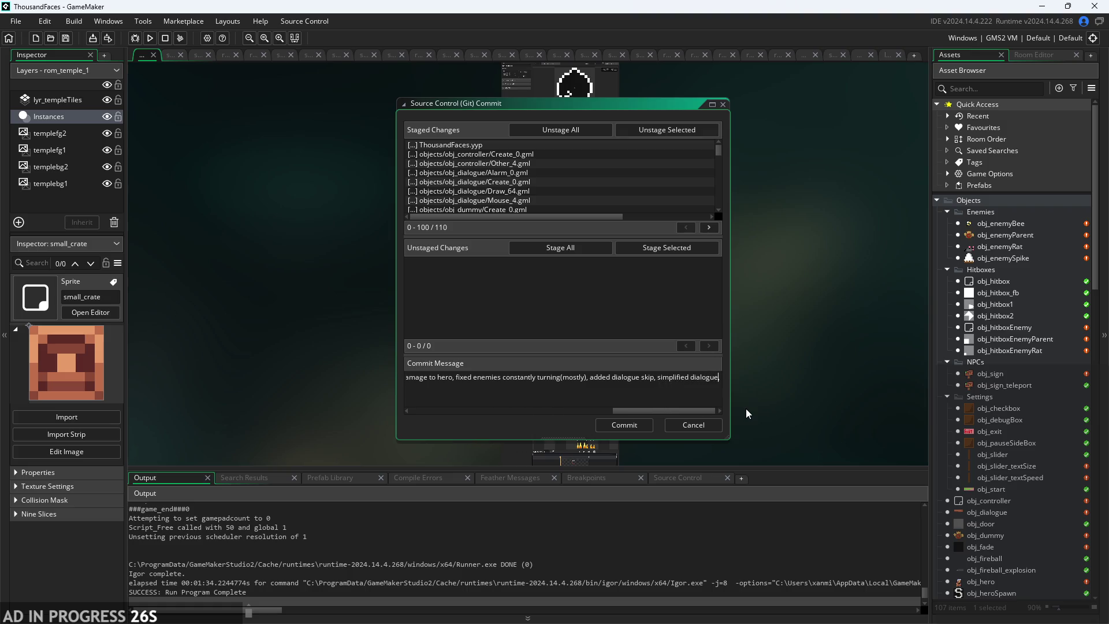
text( code,)
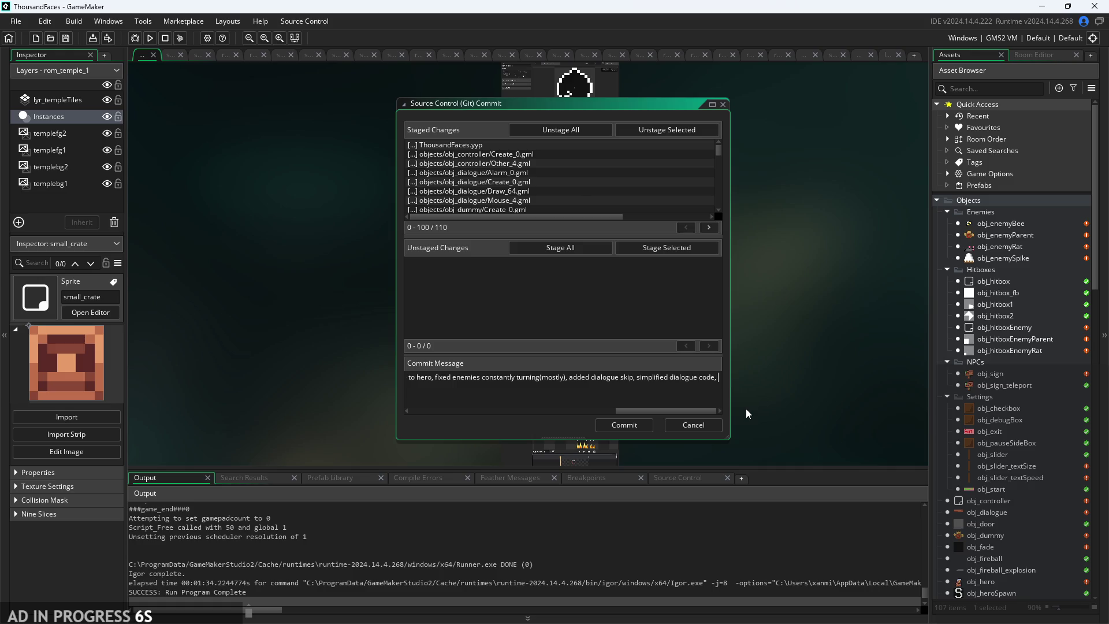
key(BackSpace)
key(BackSpace)
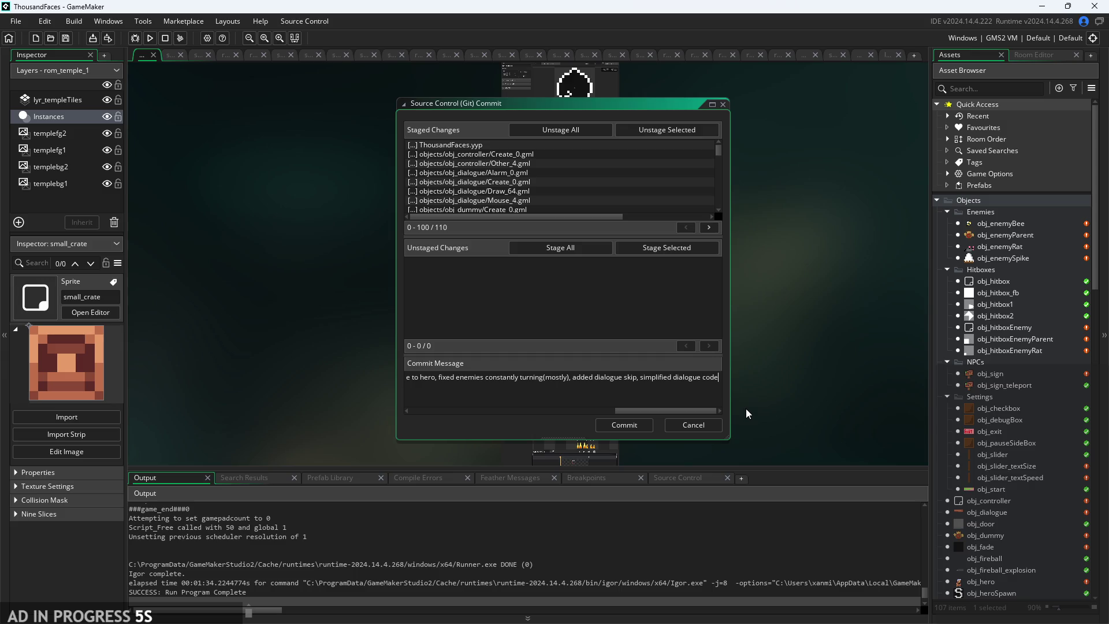
key(Return)
- Type 'Needs fixing: dialogue with text size is wonky,' and add 'removed invincibility during attack' to line one
text(Needs fixing: )
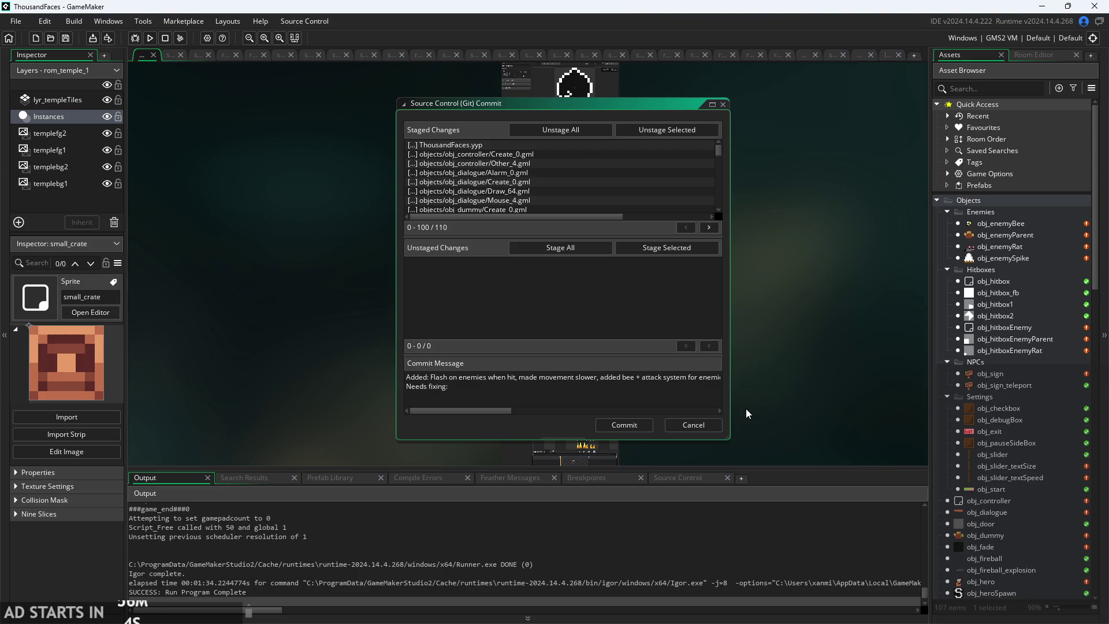
text(dialogue )
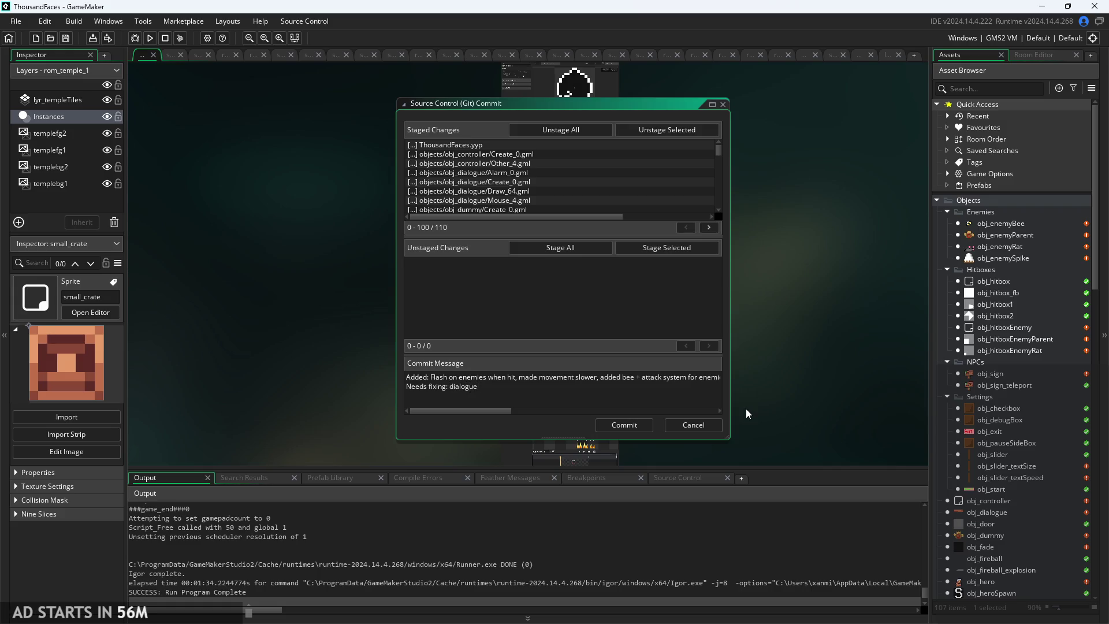
text(with text)
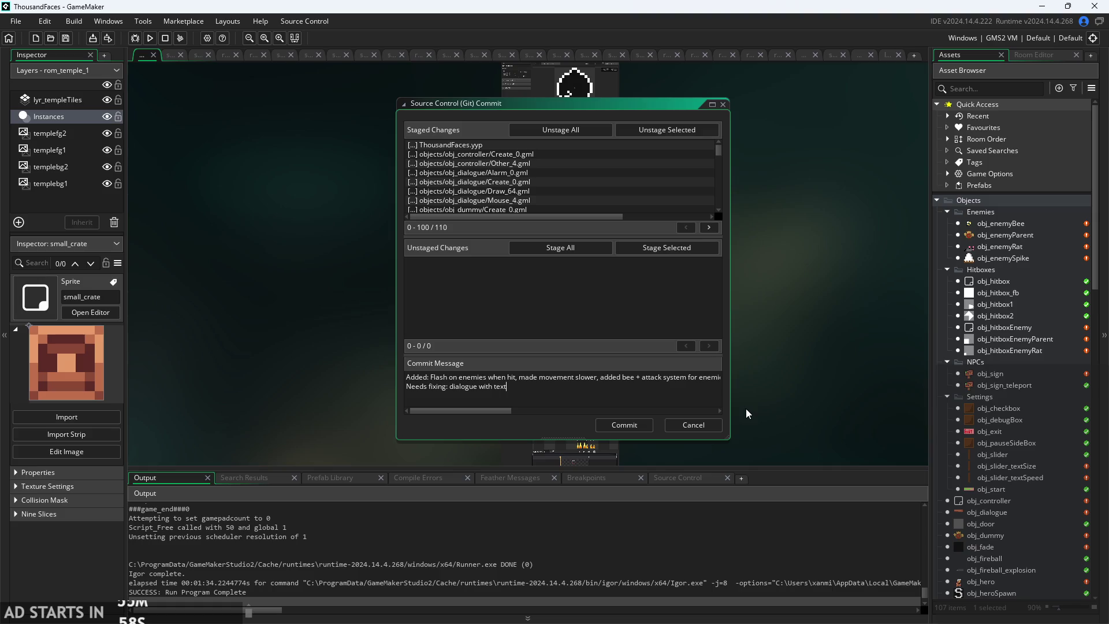
text( size is )
text(wonky,)
mouse_move(492, 411)
mouse_down()
mouse_move(525, 417)
mouse_move(724, 380)
mouse_up()
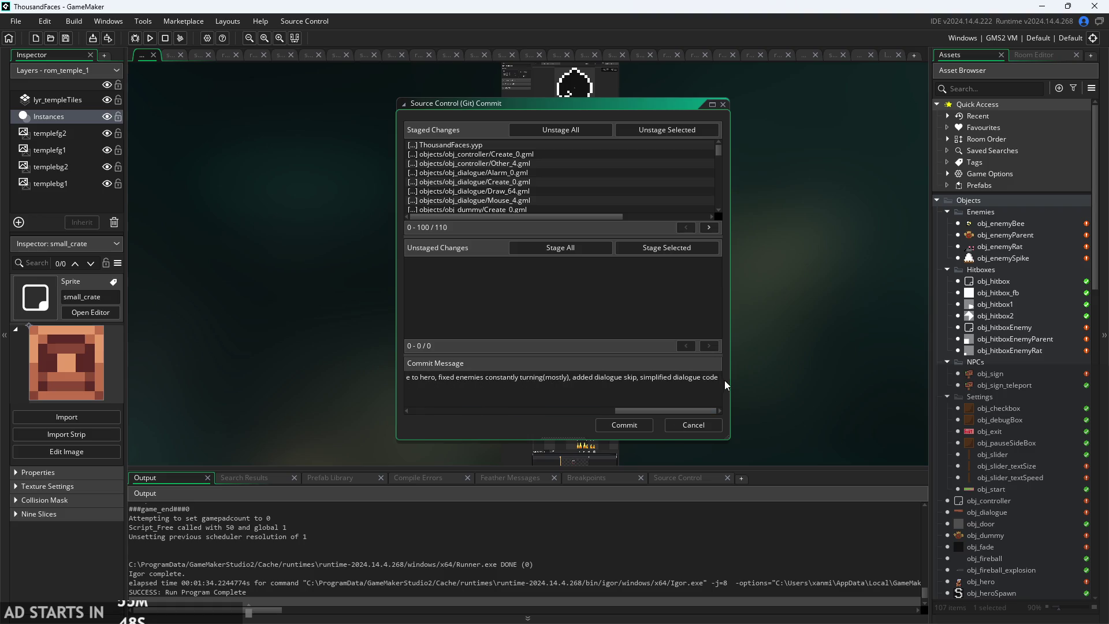
text(, em)
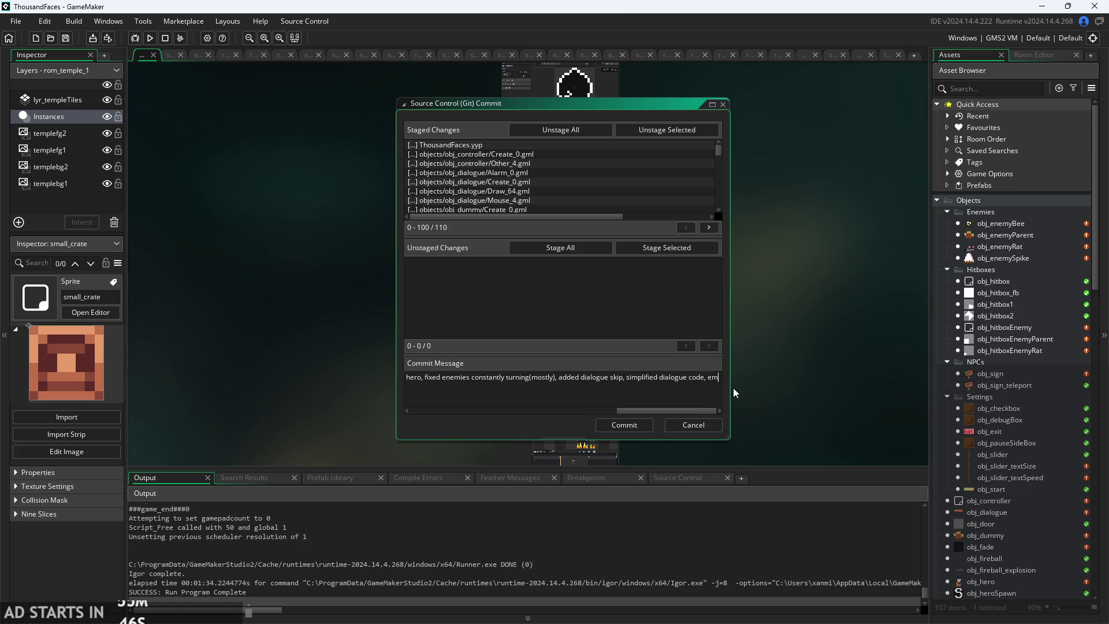
key(BackSpace)
key(BackSpace)
text(rem)
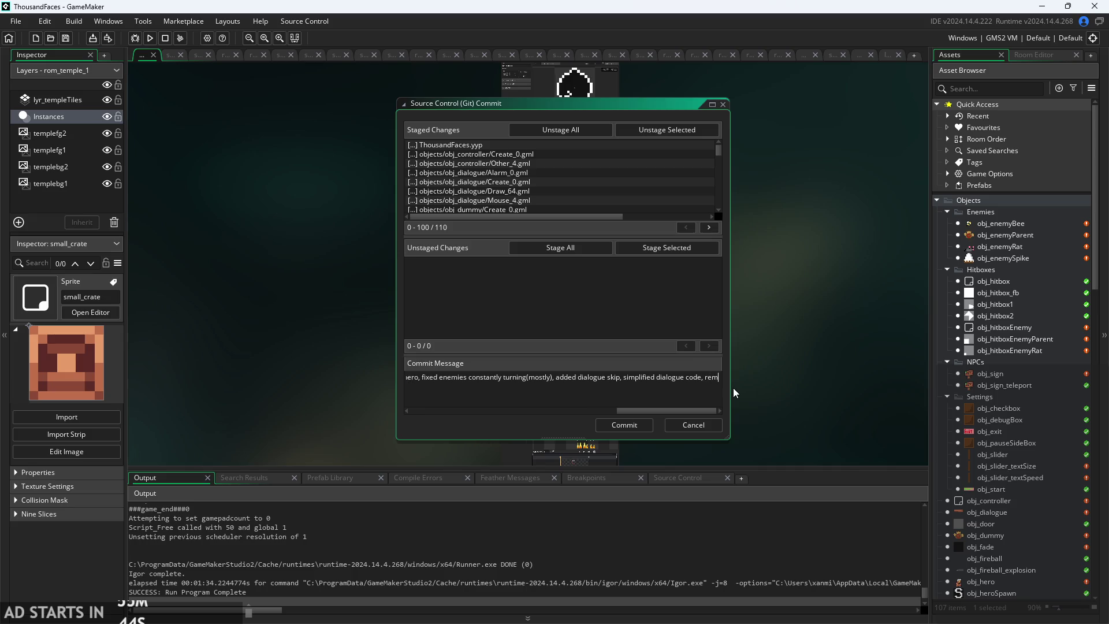
text(oved invinc)
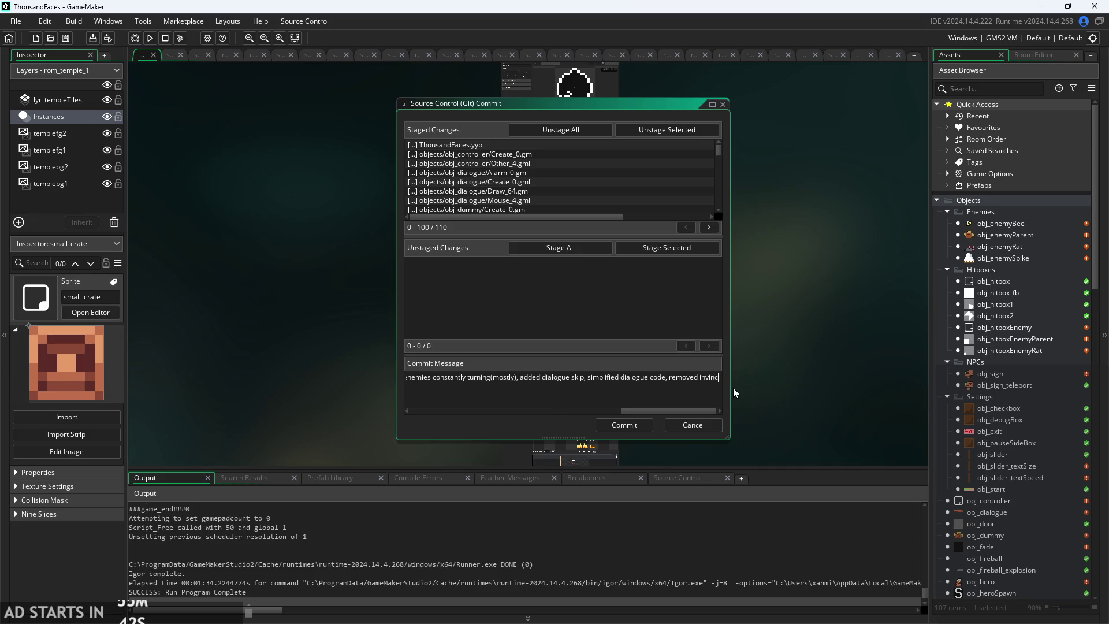
text(ibility during attack)
- Add 'enemies sometimes fall off for no(???) reason,' to the Needs fixing line
key(ctrl+v)
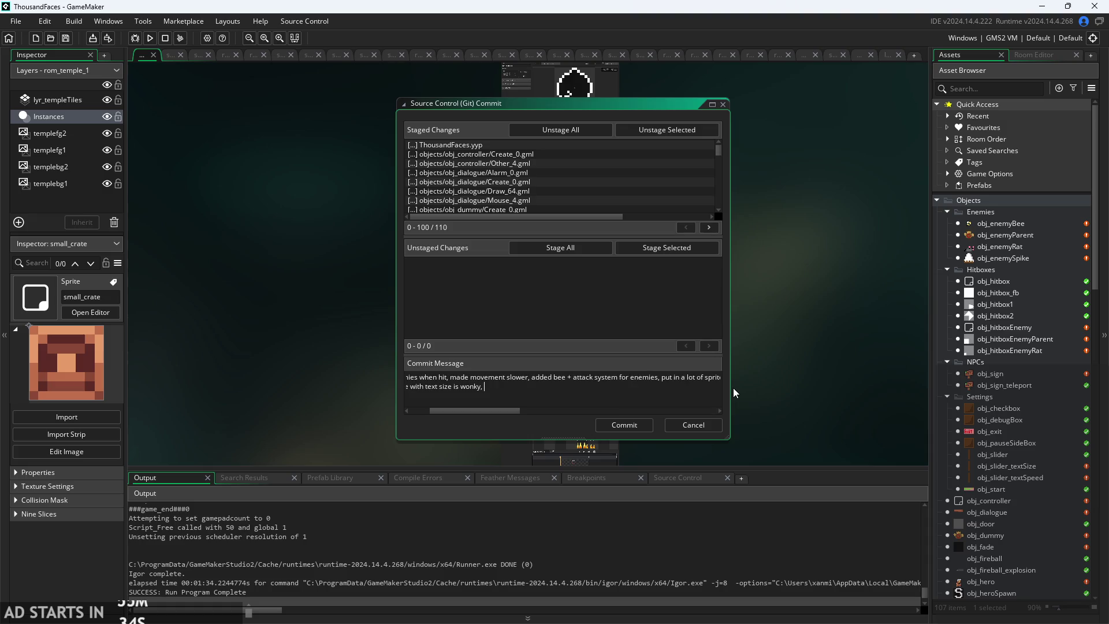
text(nemies)
text( somes)
key(BackSpace)
text(times fall off for no()
text(???)
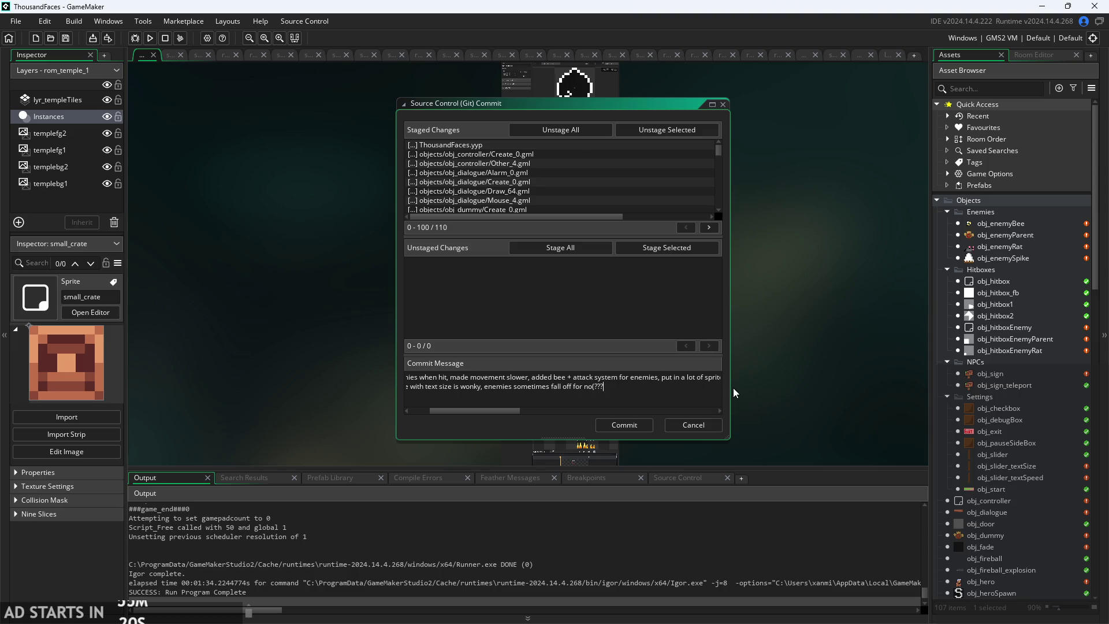
text() reason,)
scroll(978, 390, down, 2)
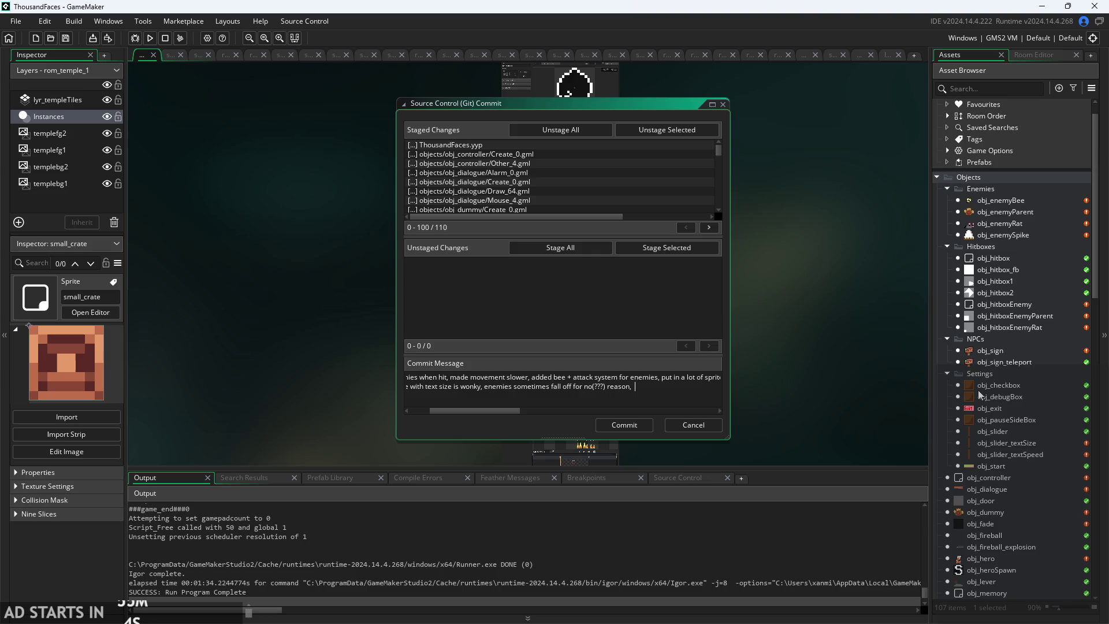
- Note that walking off an edge might flip the player due to wallsliding
scroll(978, 390, down, 10)
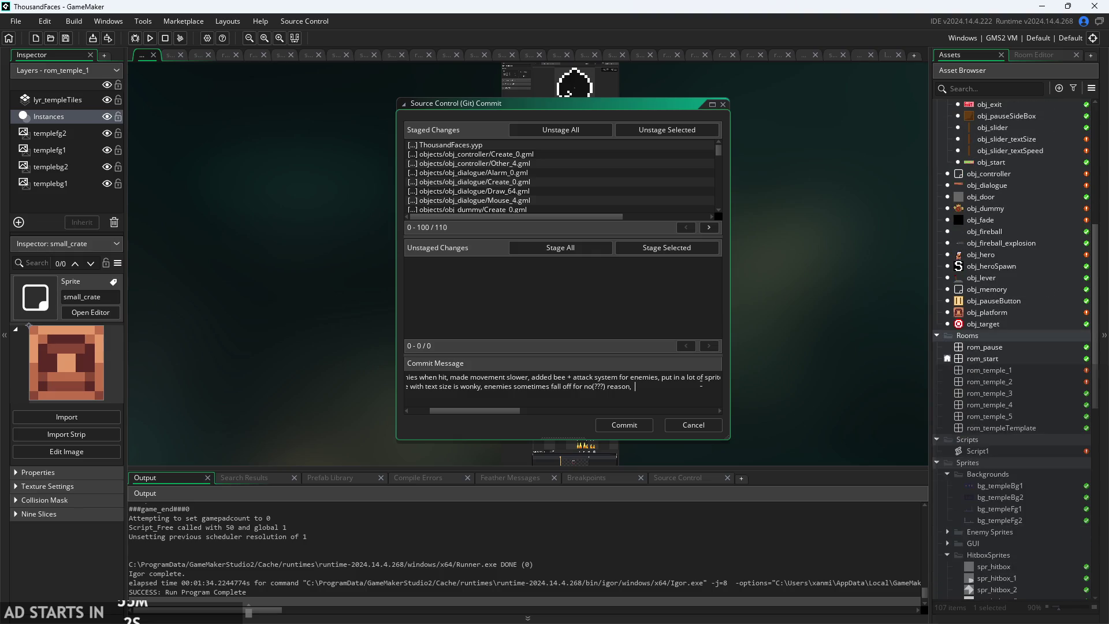
text(wal)
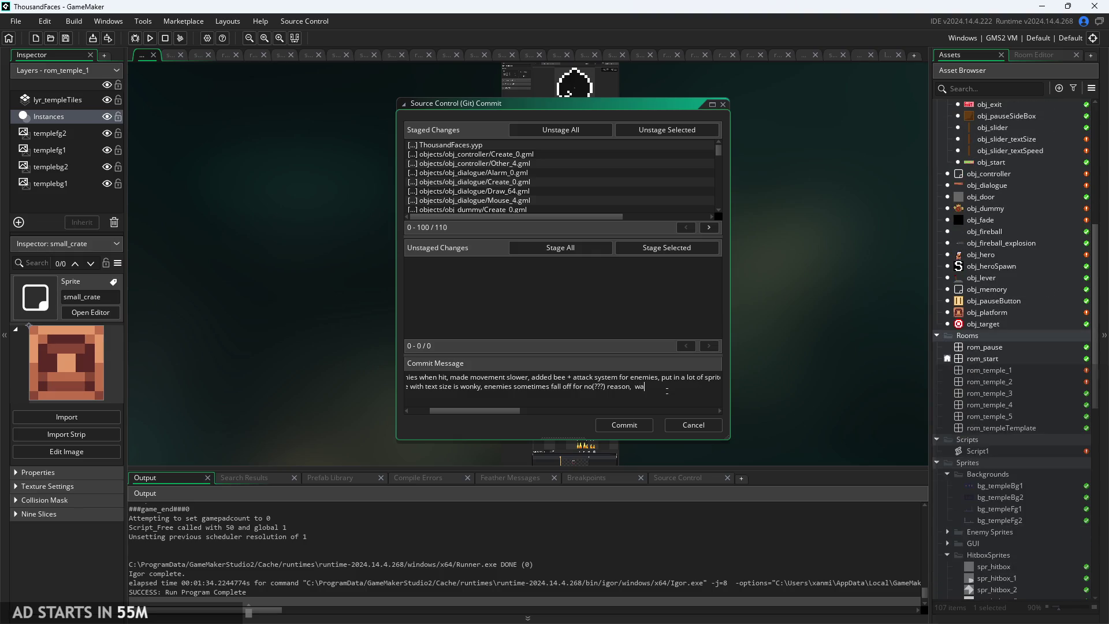
text(l)
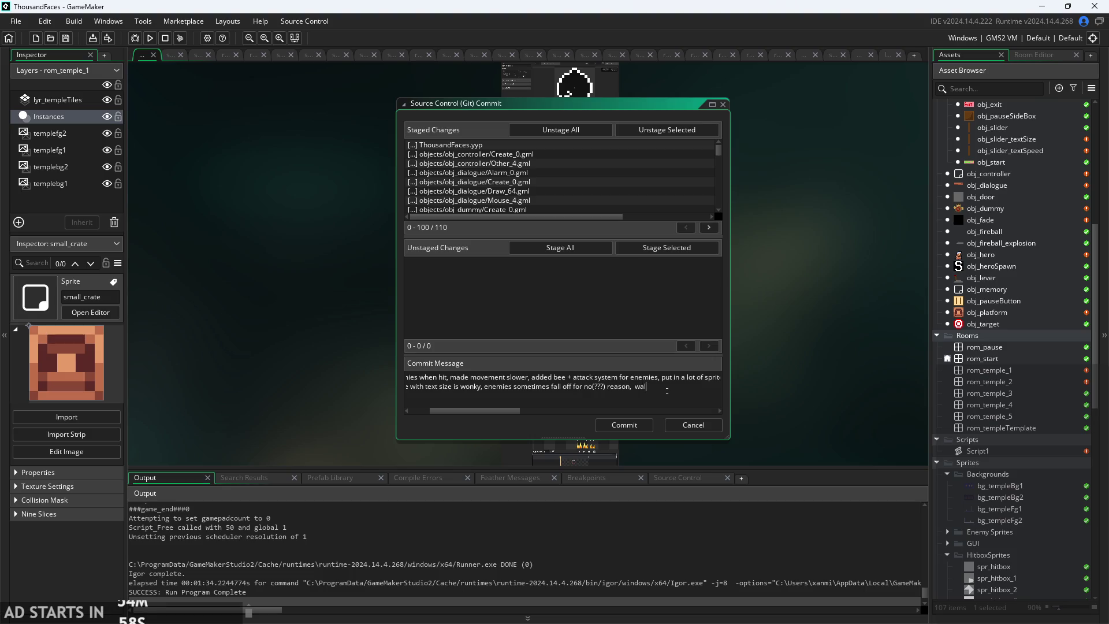
text(king off an e)
text(dg)
text( might)
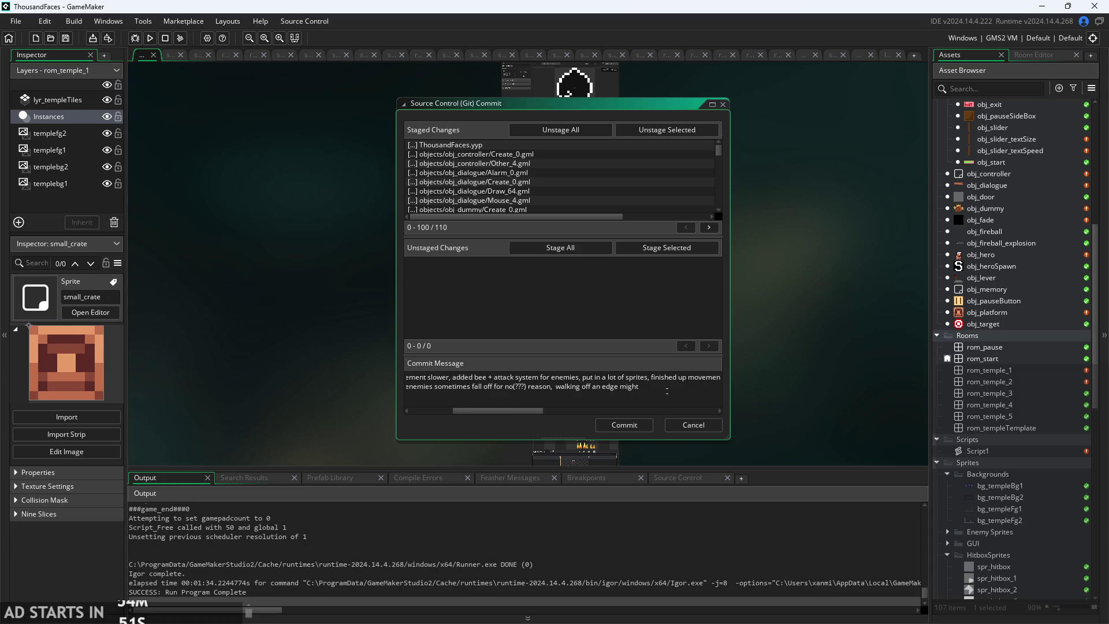
text(lip playe)
text(othe)
key(BackSpace)
key(BackSpace)
key(BackSpace)
text(due to wallsli)
text(ding,)
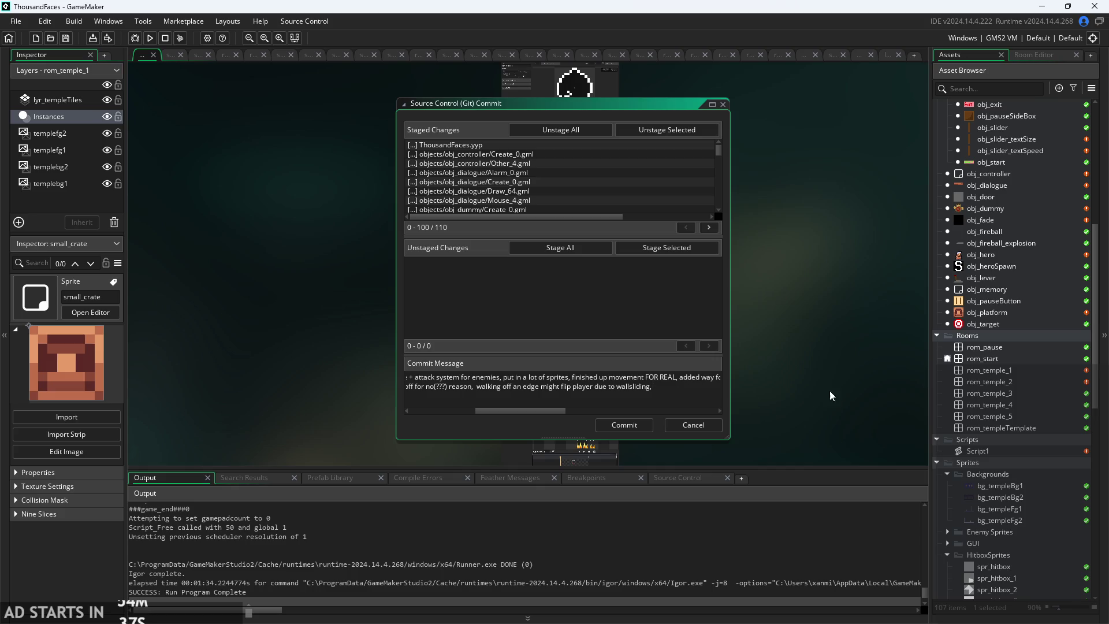
- Add 'added wallsliding frame' to the commit message's list of additions
scroll(1016, 400, up, 3)
scroll(1017, 405, up, 1)
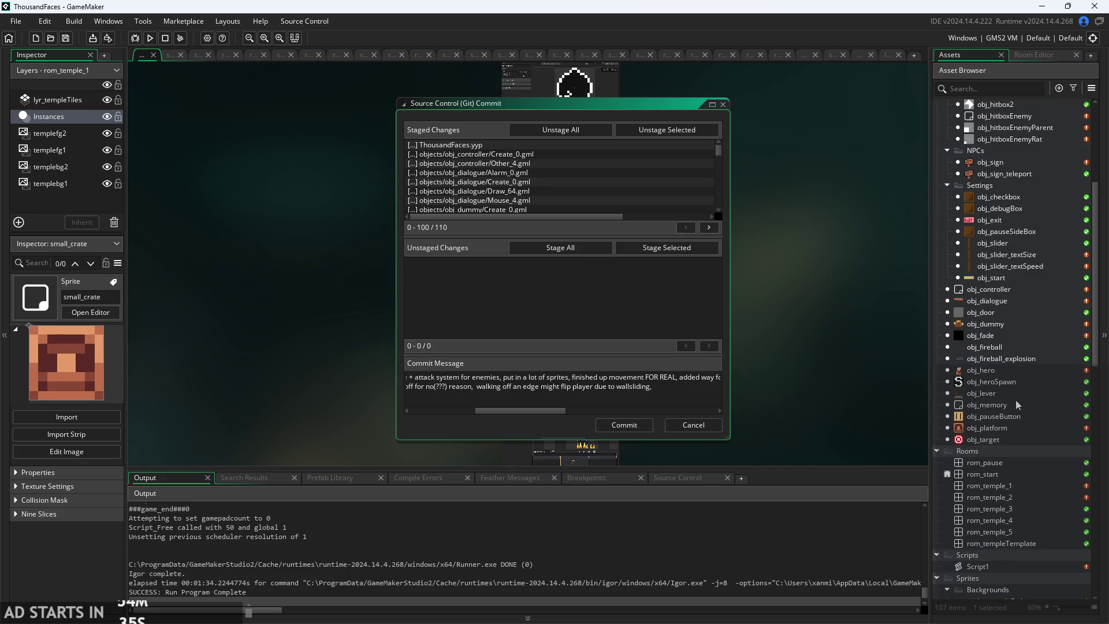
scroll(1015, 413, up, 2)
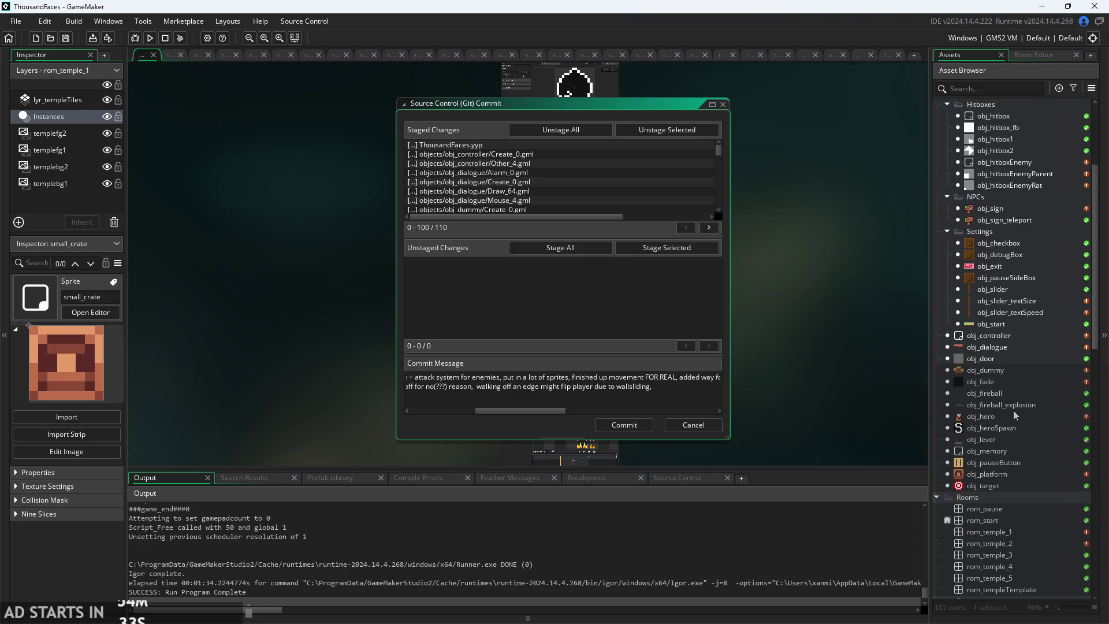
scroll(1013, 410, up, 3)
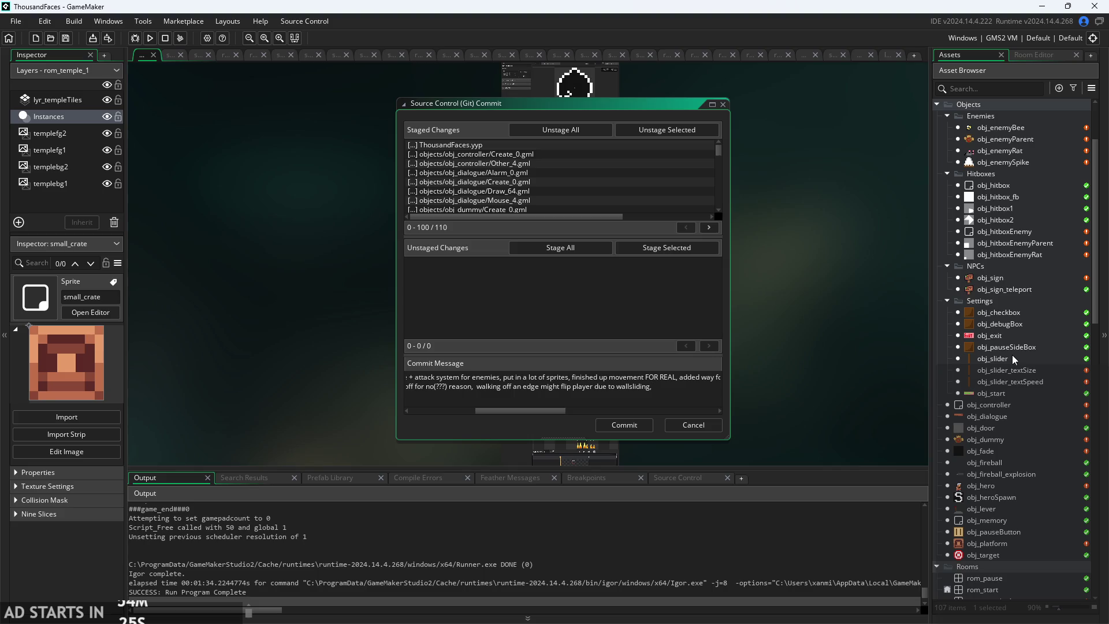
scroll(1014, 317, up, 3)
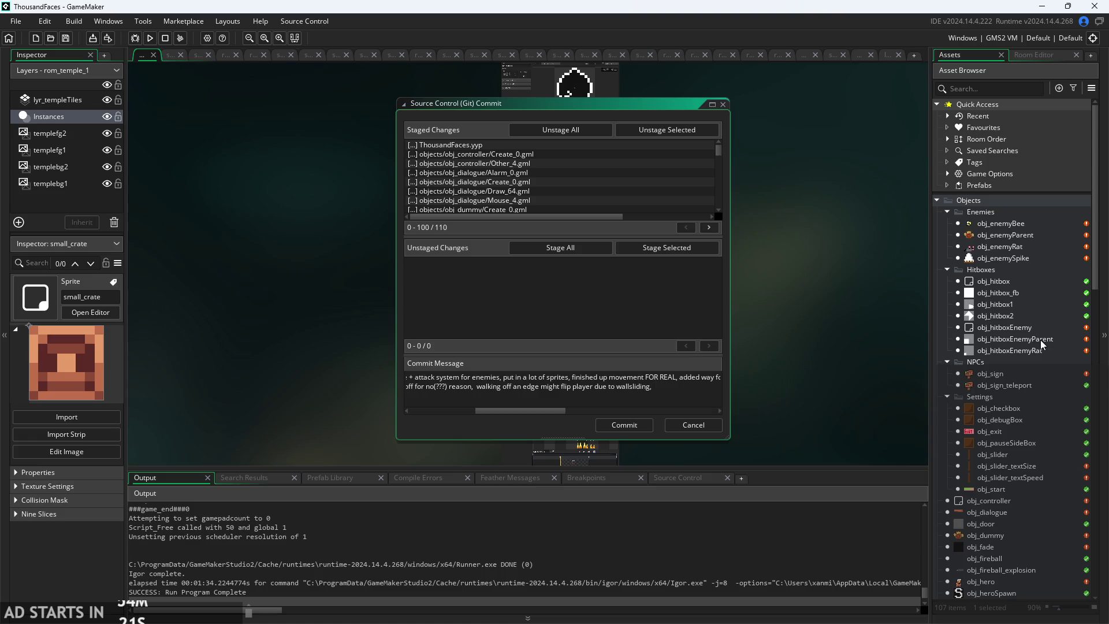
scroll(1038, 256, down, 14)
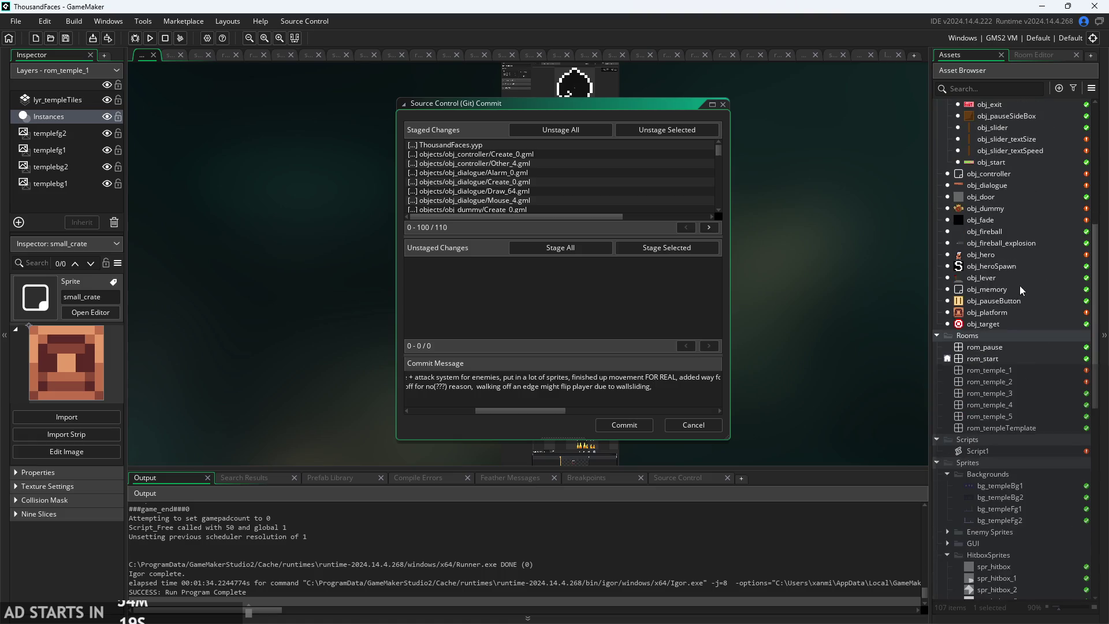
scroll(959, 404, down, 9)
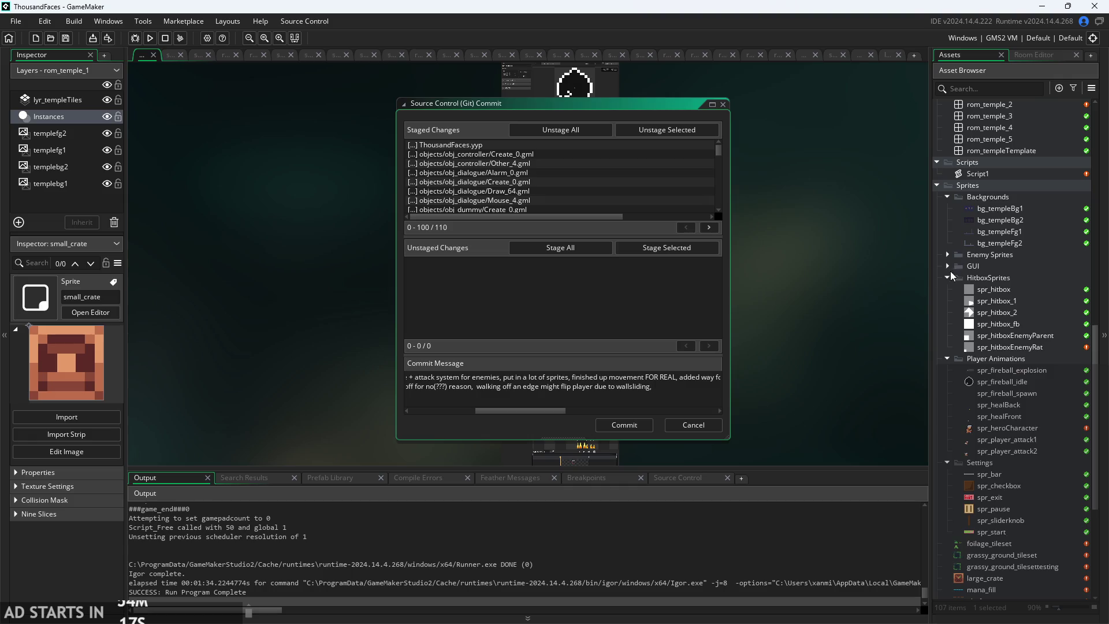
scroll(959, 330, down, 4)
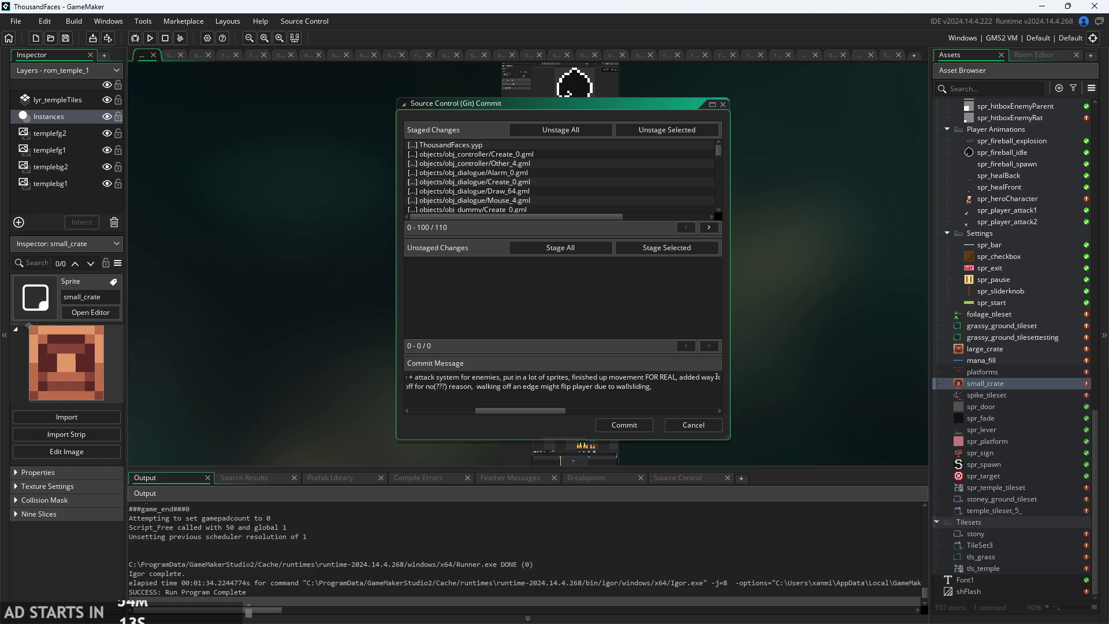
drag(565, 411, 716, 363)
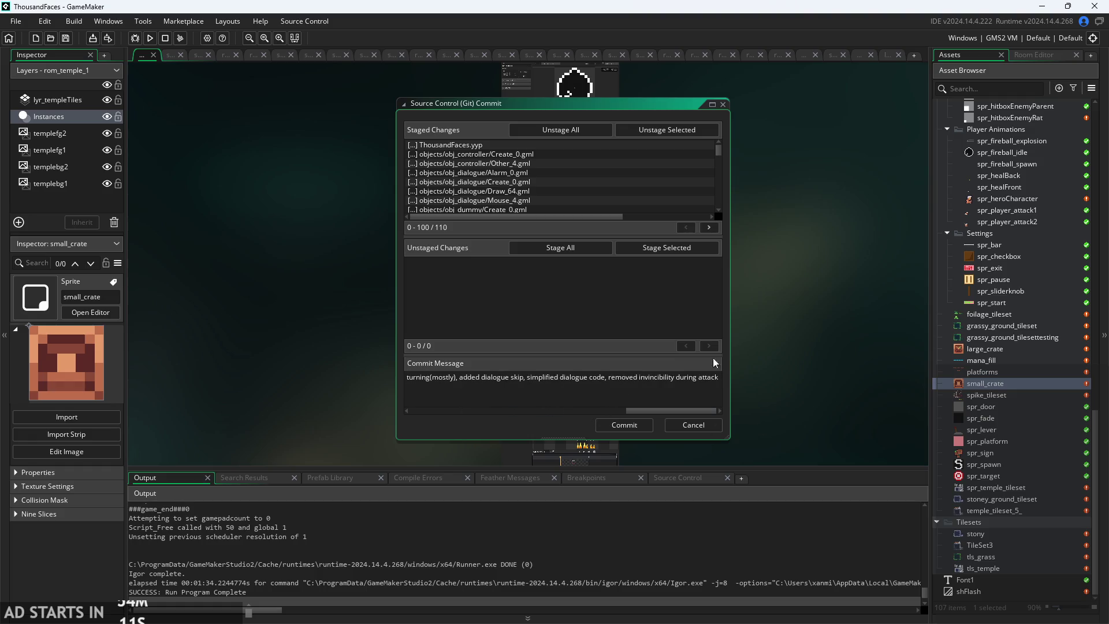
text(-)
text(, added wa)
text(l)
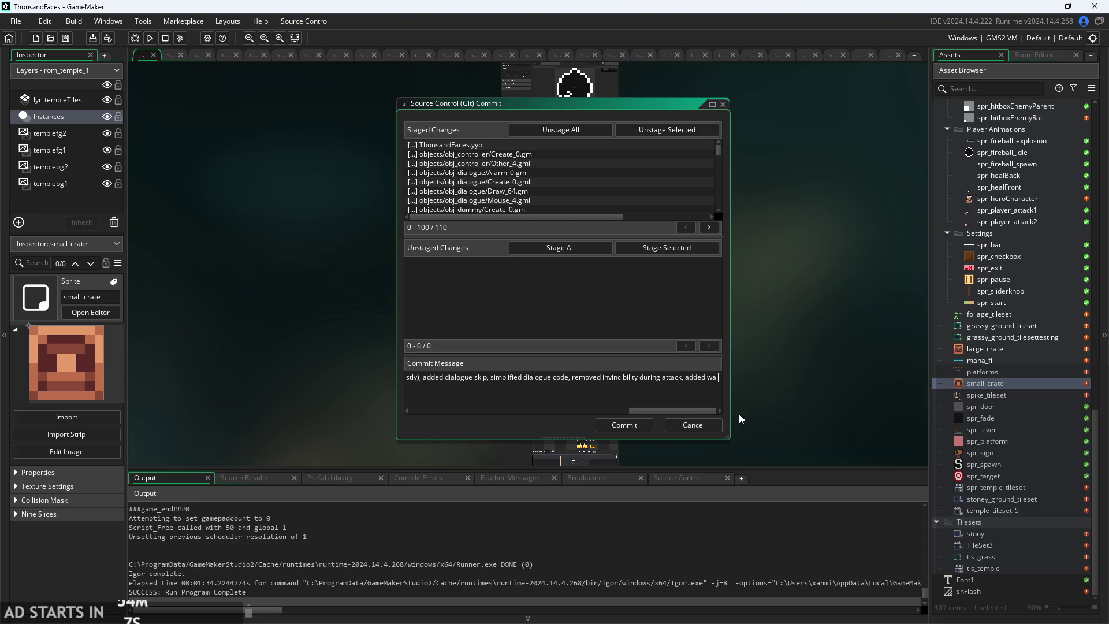
text(lsliding frame)
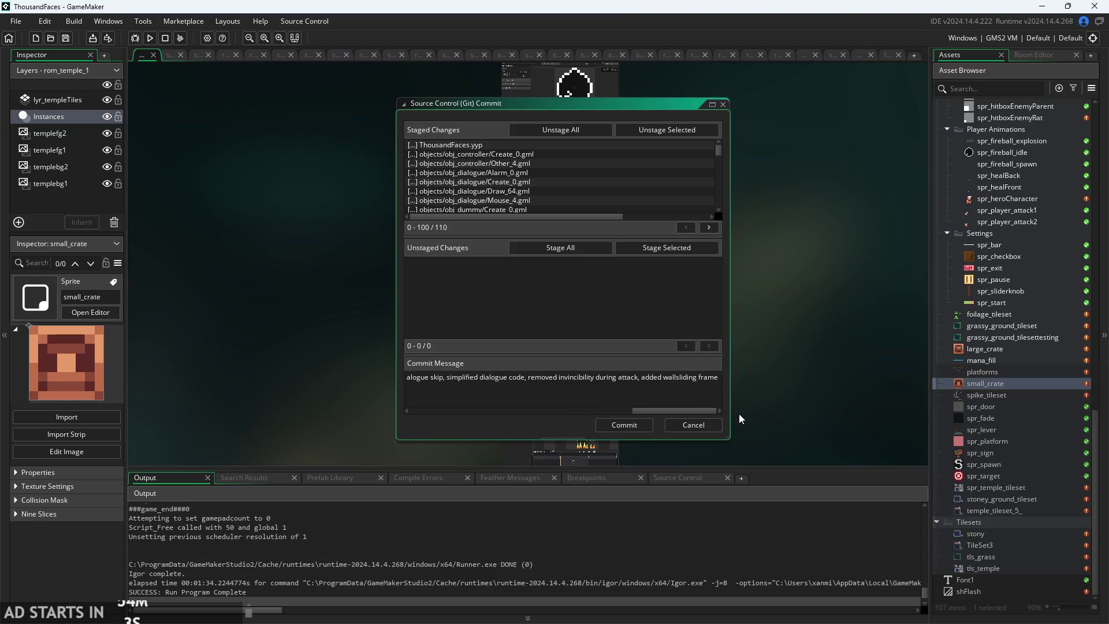
- Scroll back up through the commit message and run the game
mouse_move(663, 416)
mouse_down()
mouse_move(466, 437)
mouse_move(558, 429)
mouse_up()
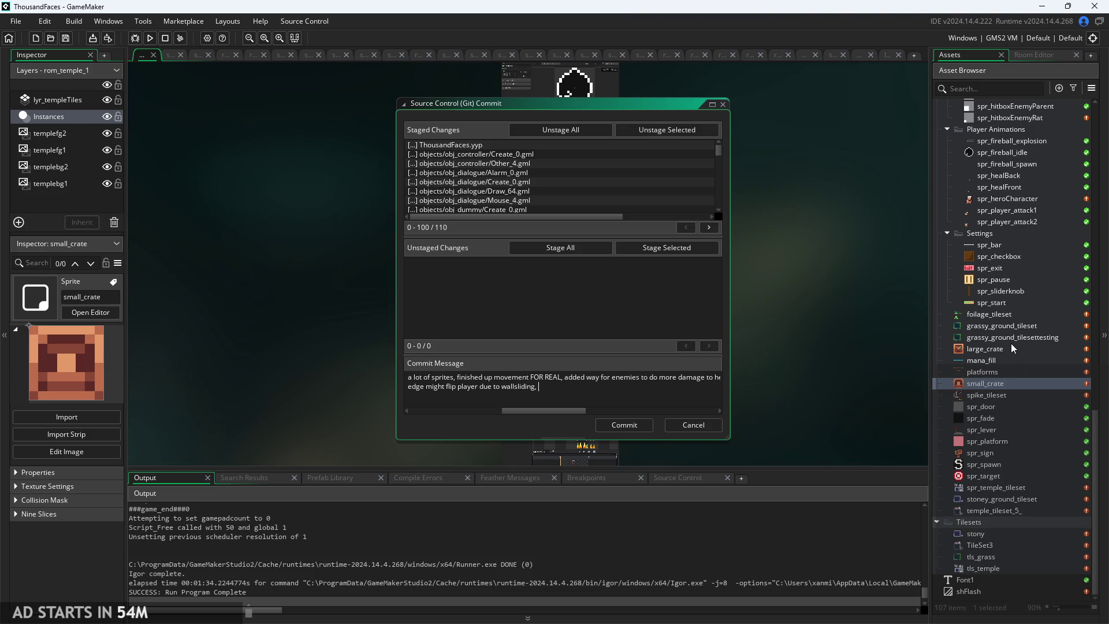
scroll(1017, 362, up, 5)
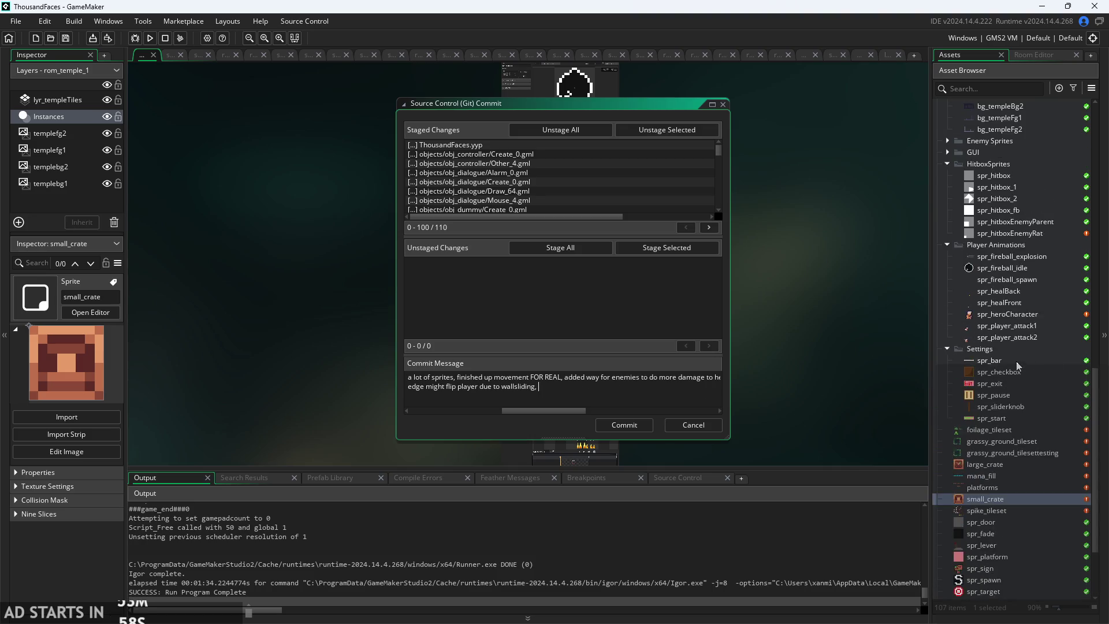
scroll(1017, 361, up, 5)
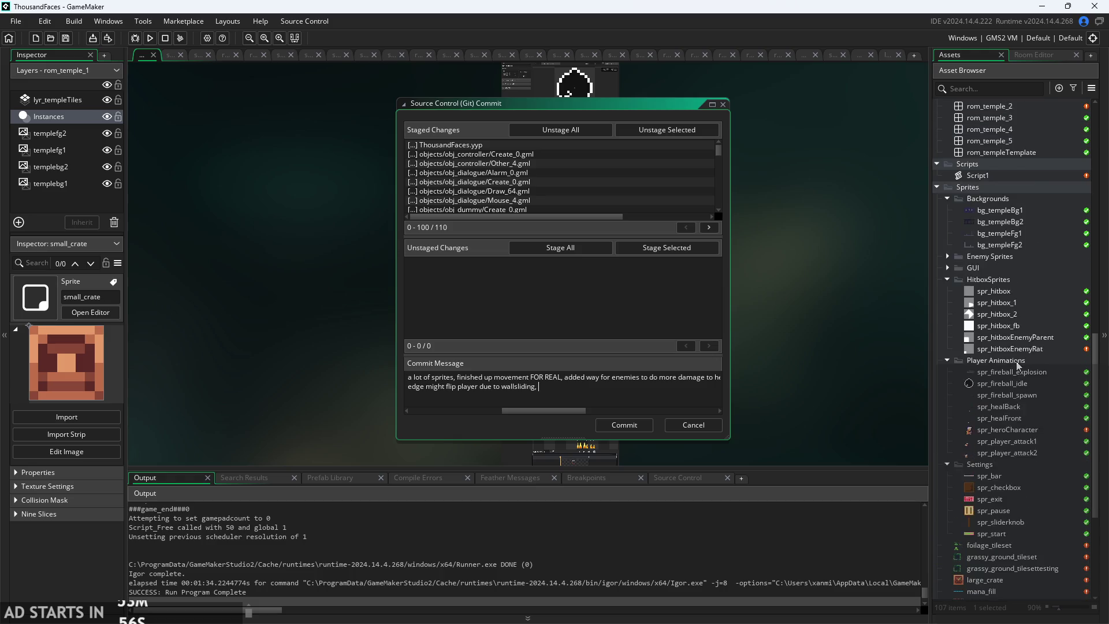
scroll(1017, 361, up, 1)
click(150, 38)
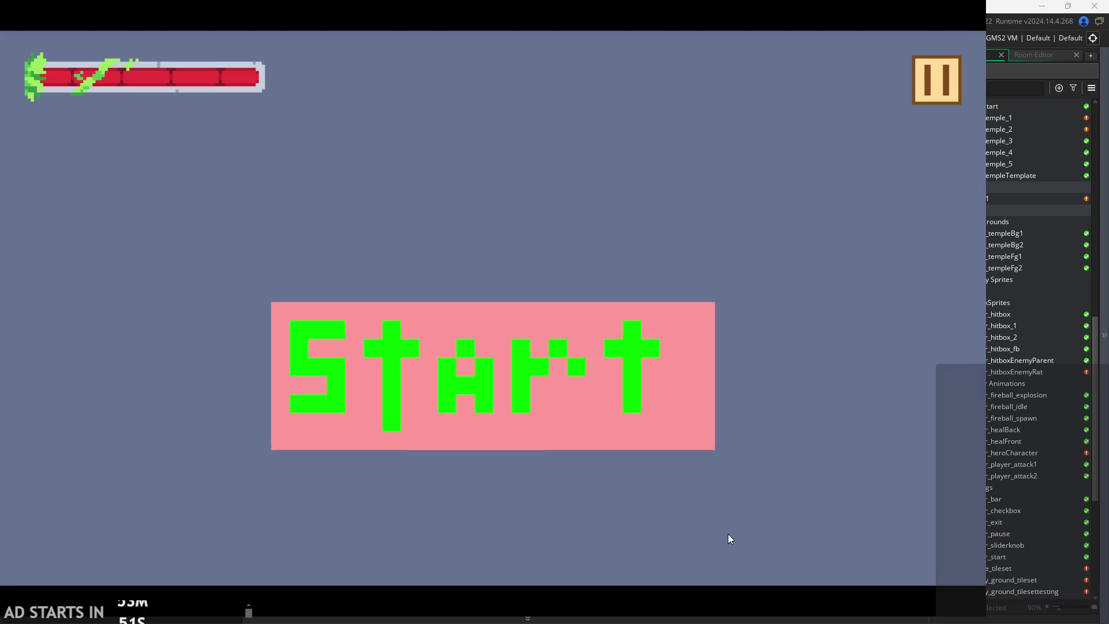
- Start the game, attack once, then pause and exit back to the editor
click(528, 435)
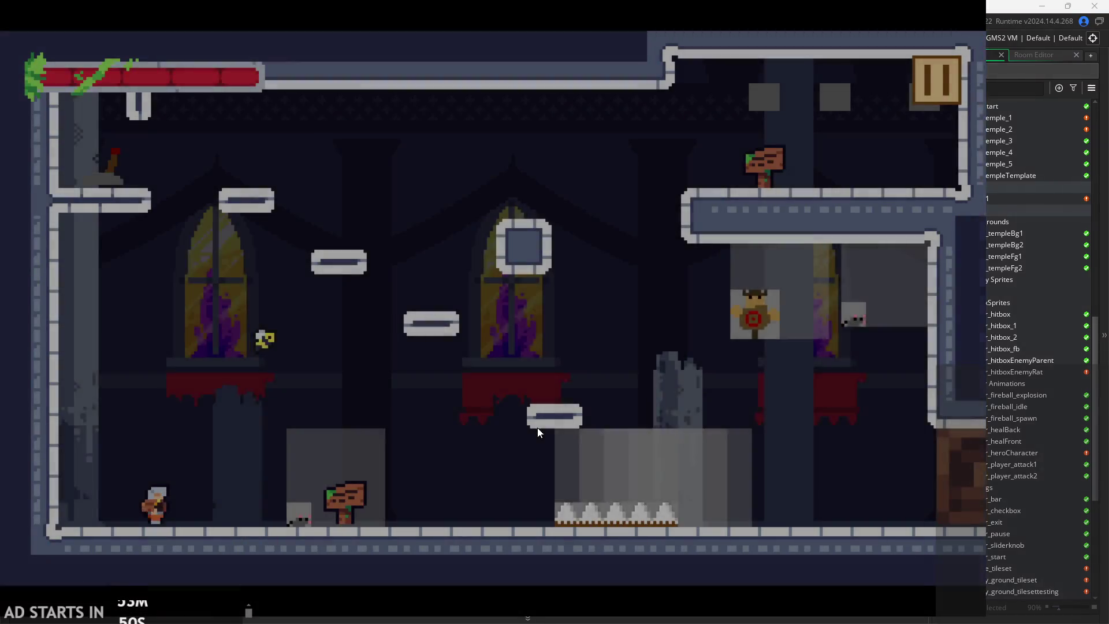
key(x)
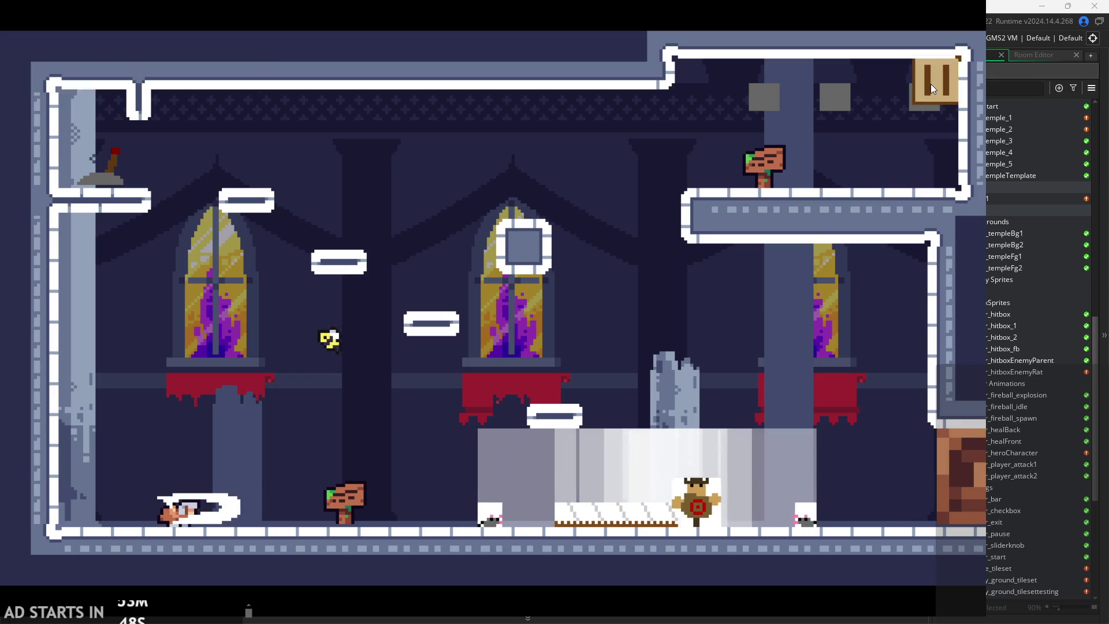
click(931, 85)
click(814, 513)
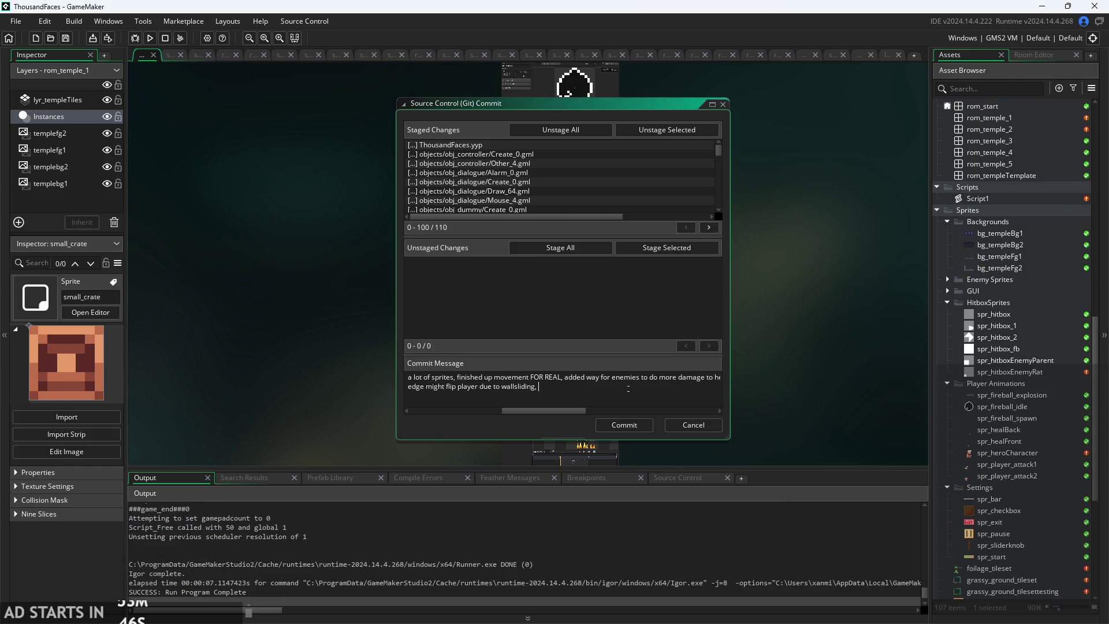
- Add 'fix enemies jumping towards player when running away and getting hit,' and rerun the game
text(fix enemies j)
text(umping towar)
text(ds player when)
text( runni)
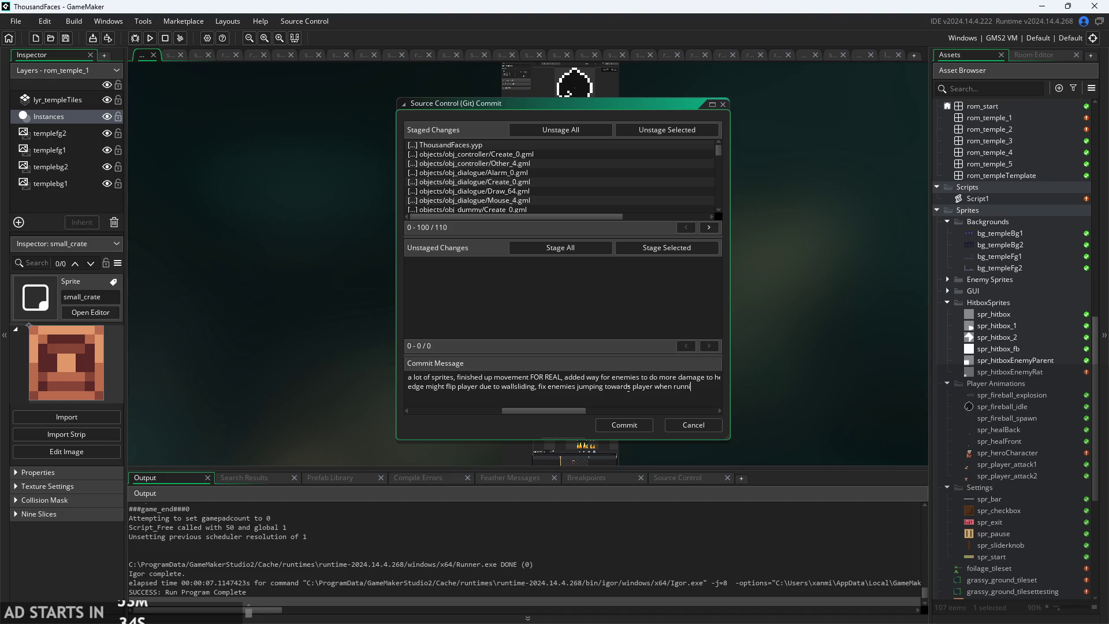
text(ng away and getting hit,)
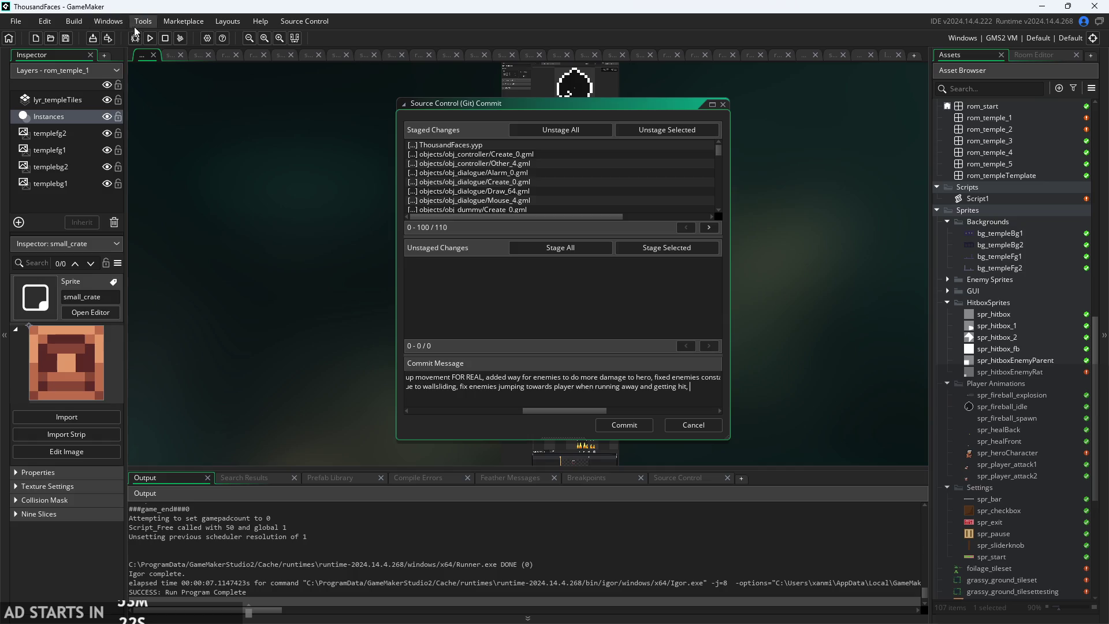
click(151, 38)
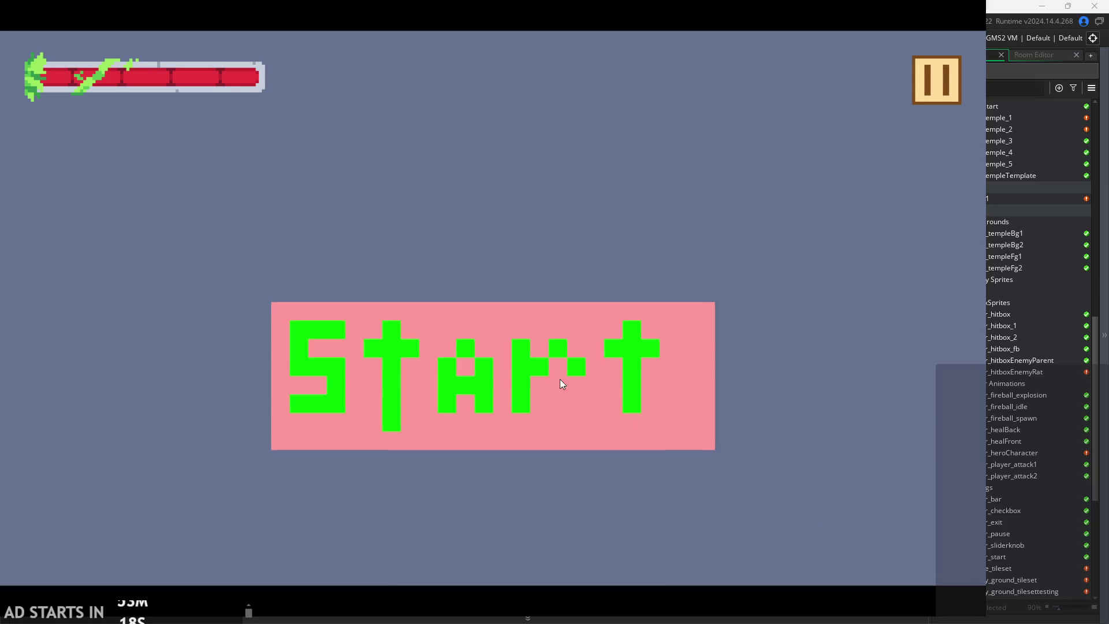
- Start the game and attack the bull enemy
click(560, 380)
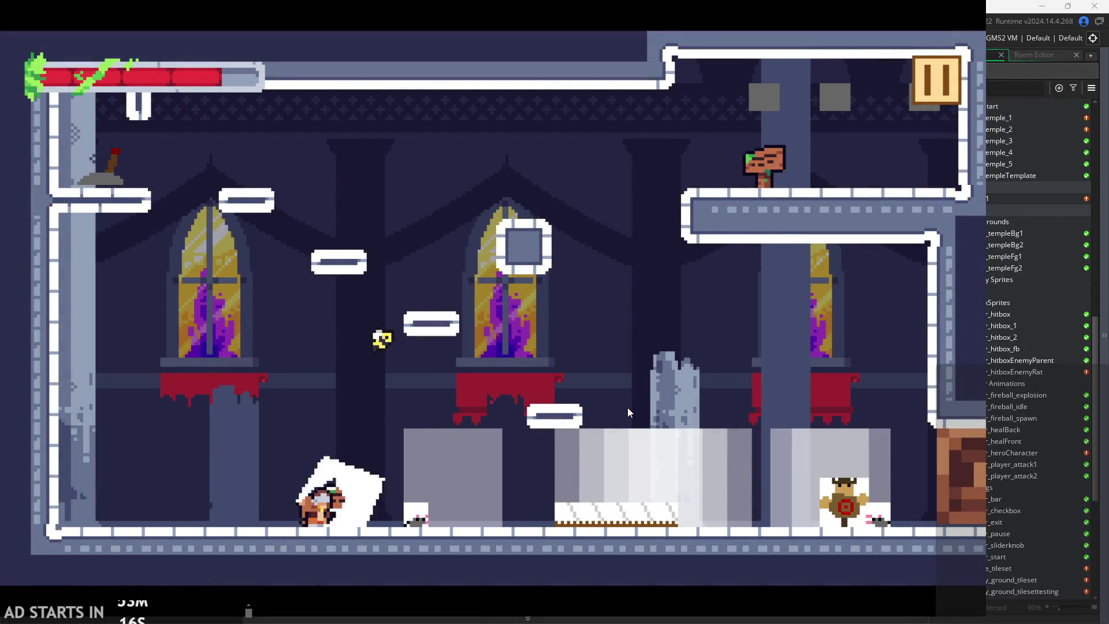
key(Right)
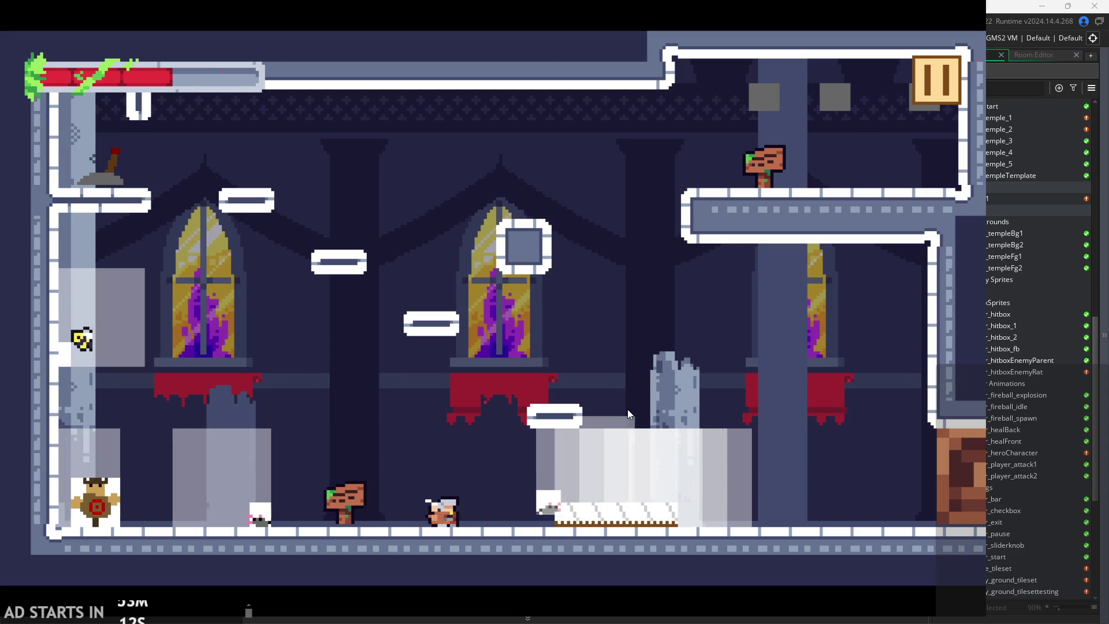
key(Left)
key(z)
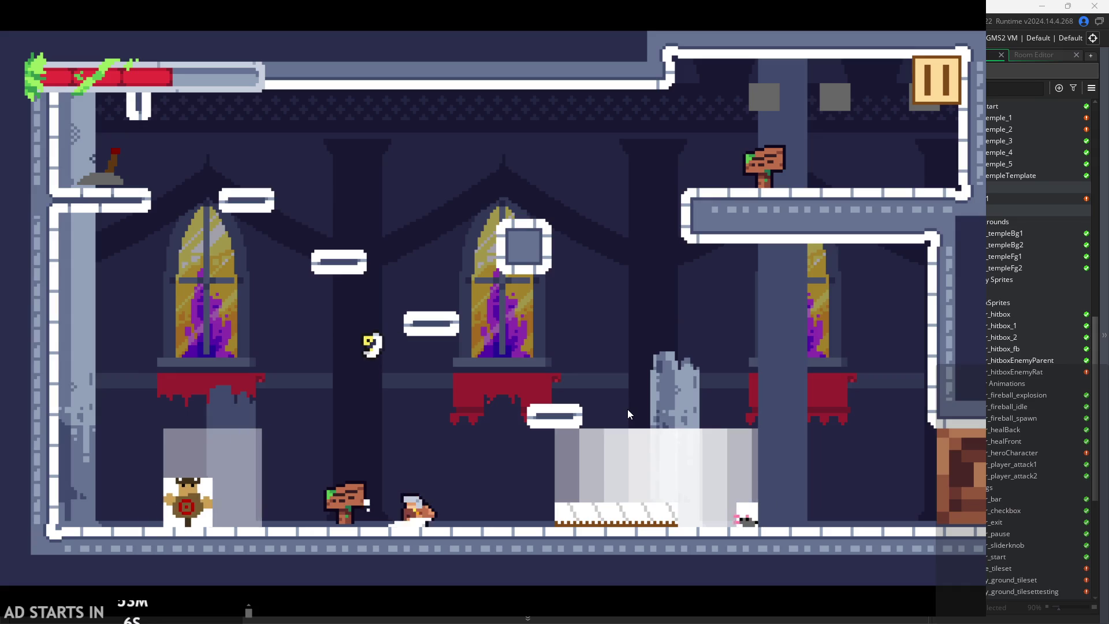
key(Right)
key(z)
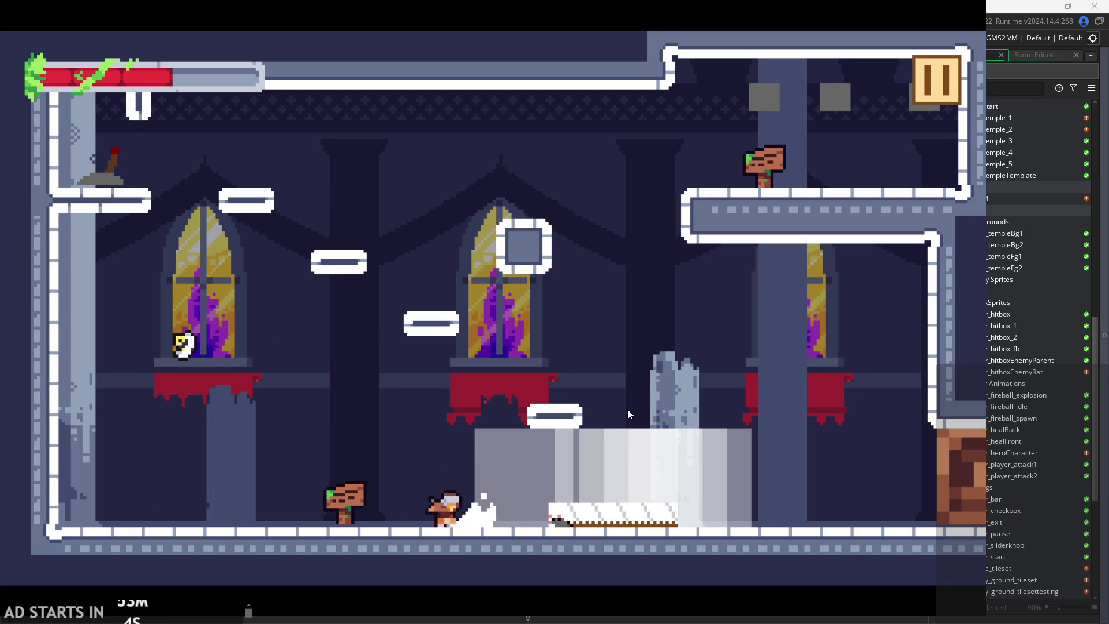
- Jump up to the upper-left ledge and hit the lever
key(Right)
key(space)
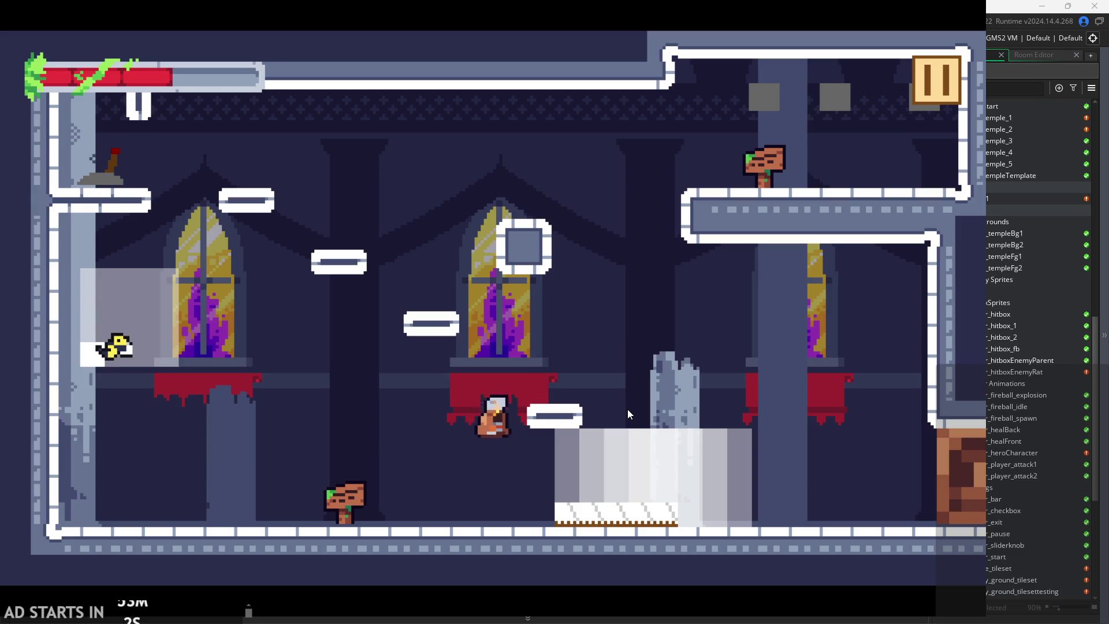
key(Left)
key(space)
key(Left)
key(z)
- Cross to the upper-right ledge, drop to read the sign, then pause with Debug Stats on
key(Right)
key(space)
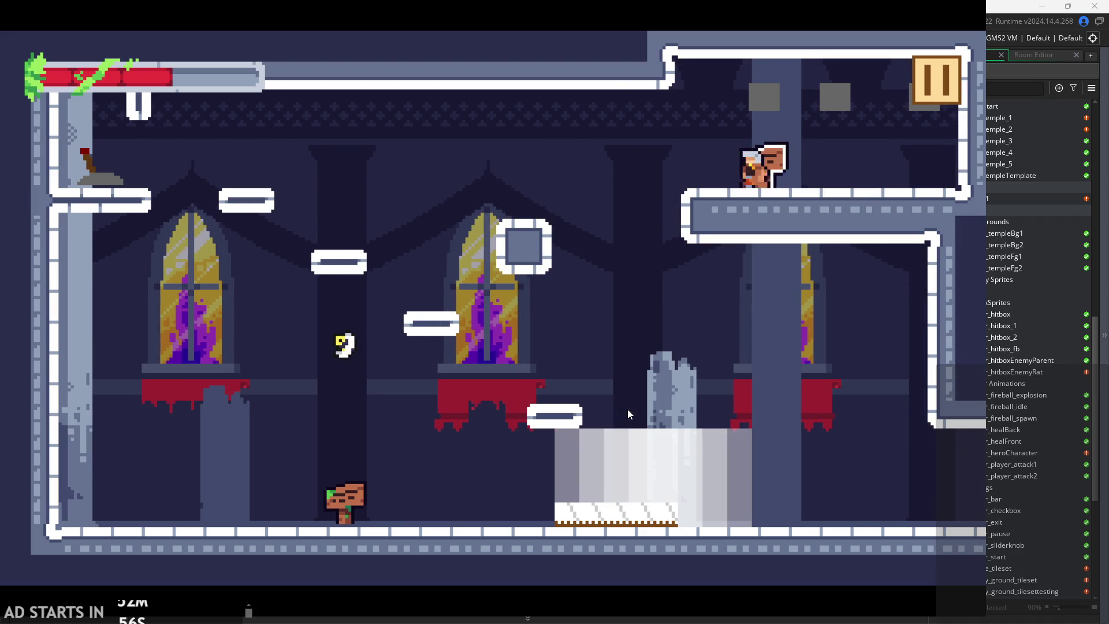
key(Right)
key(Left)
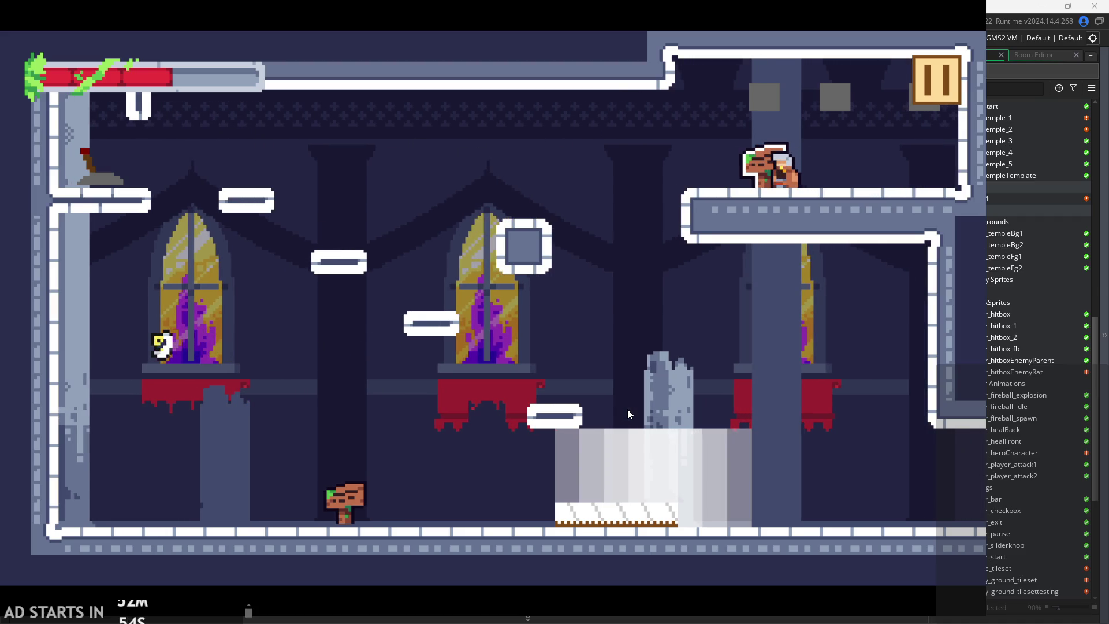
key(Left)
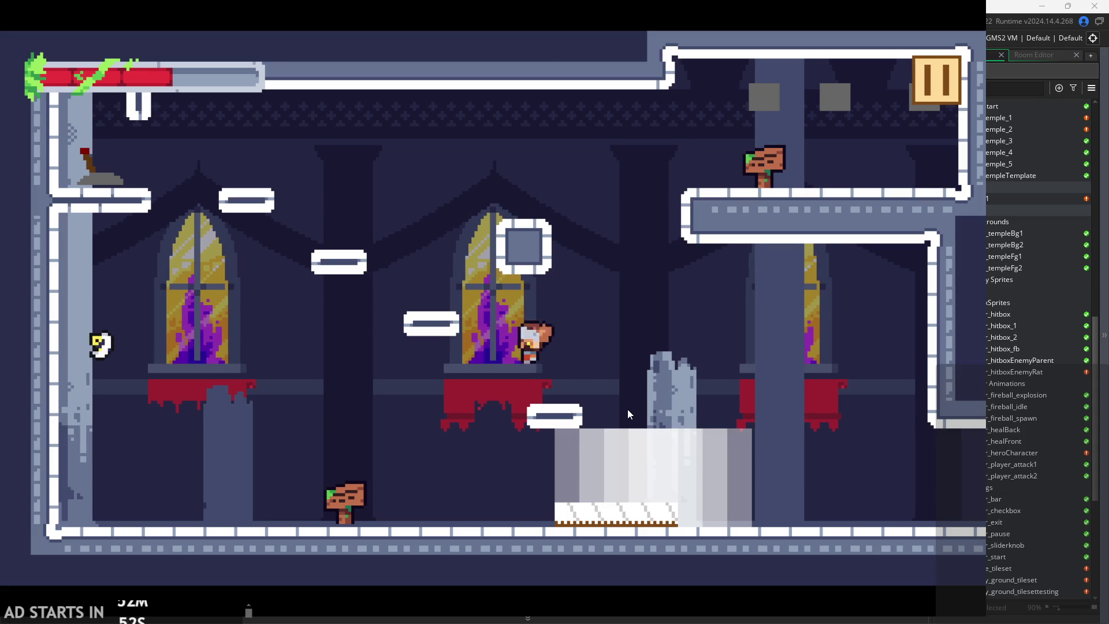
key(Left)
click(572, 193)
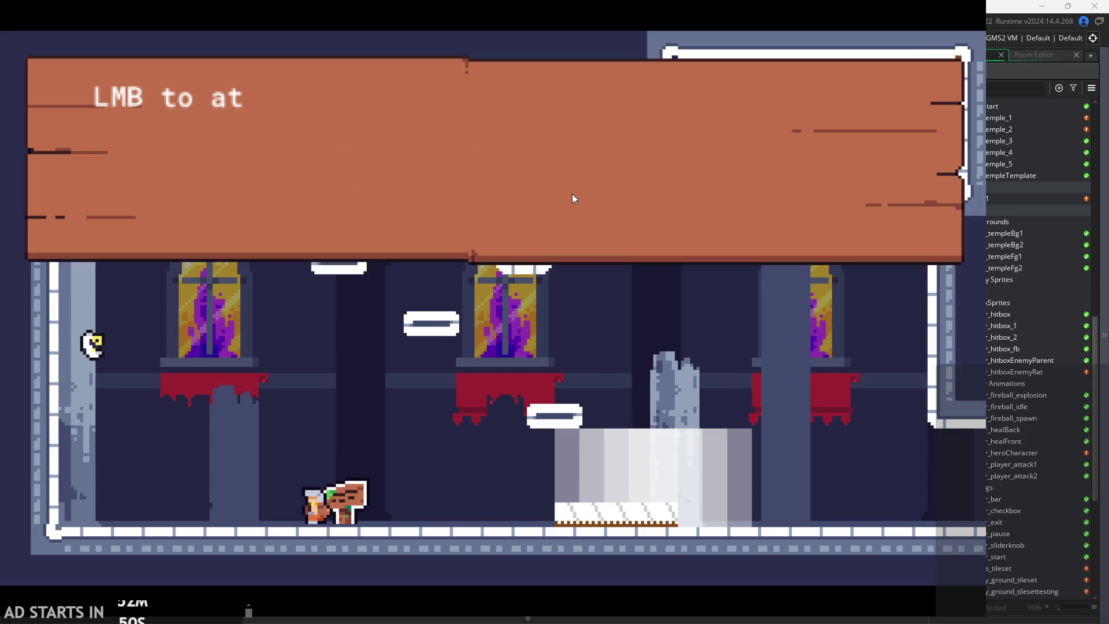
click(777, 143)
click(939, 78)
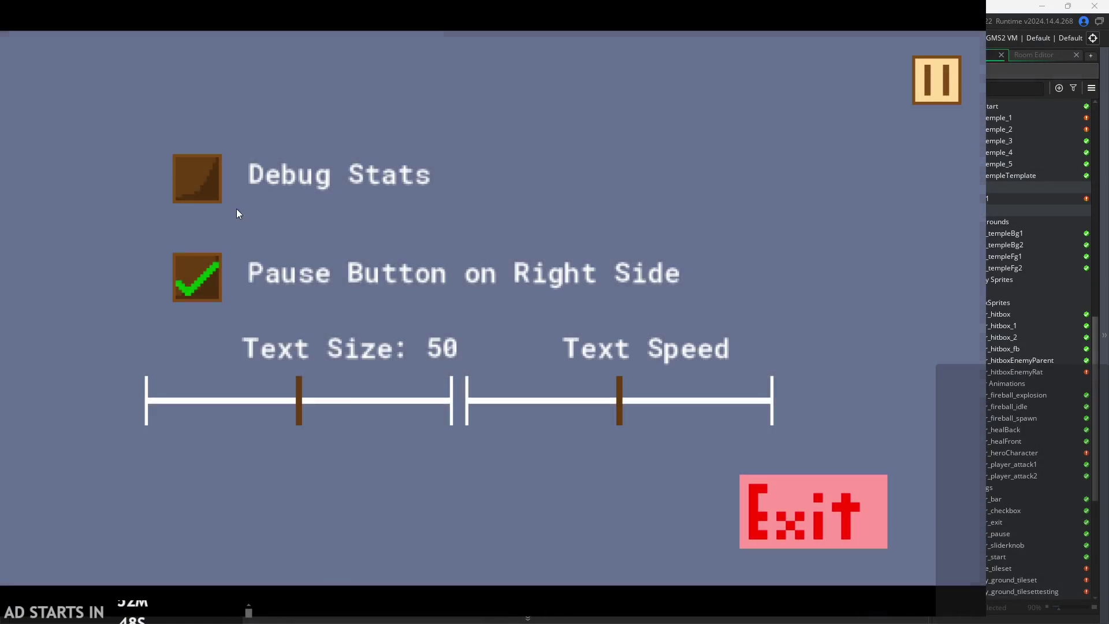
click(223, 186)
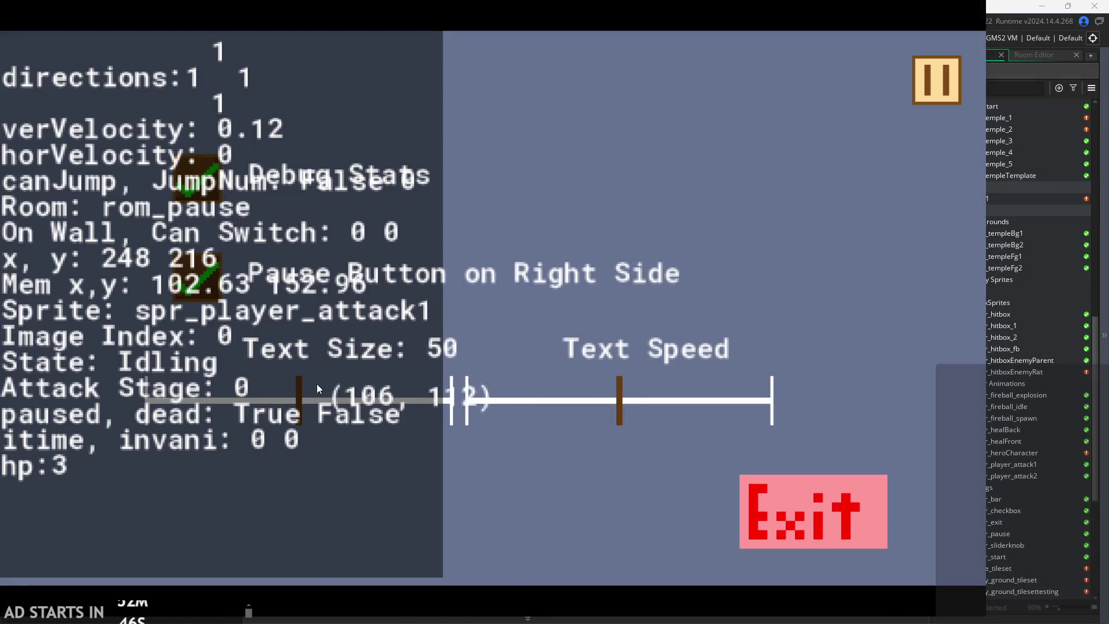
- Set Text Size to 0, view the sign dialogue, then exit back to the commit message
drag(299, 400, 112, 407)
key(Escape)
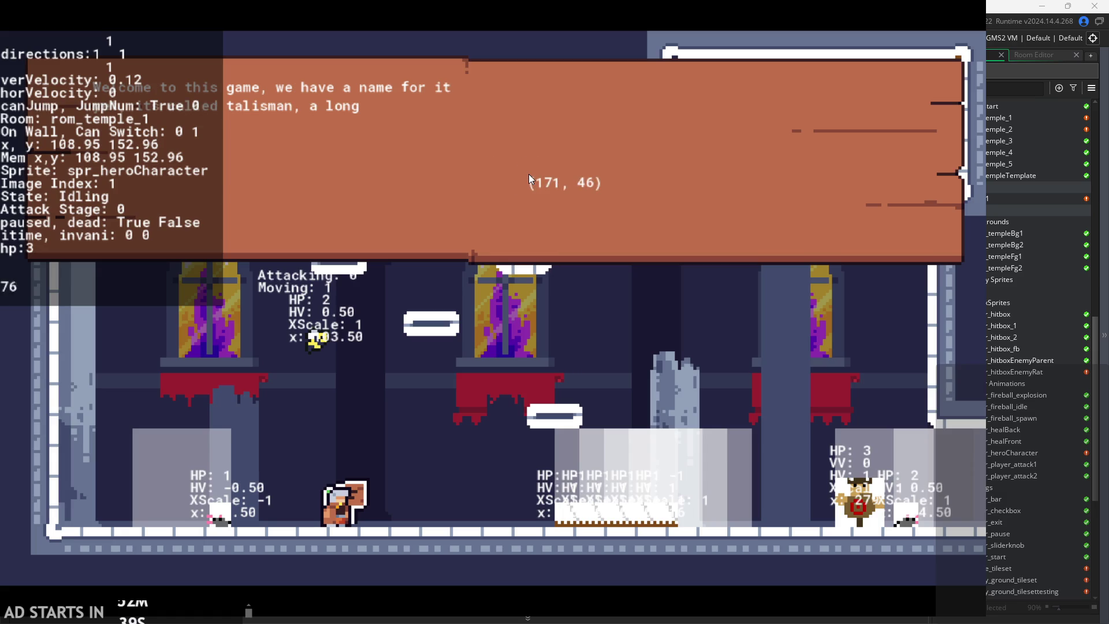
click(751, 138)
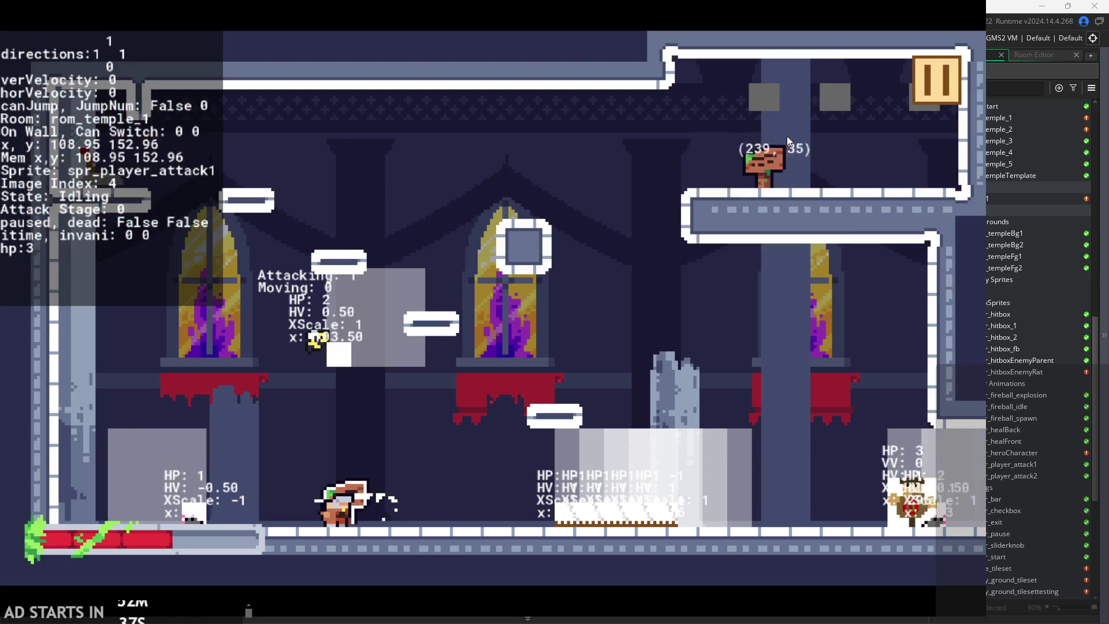
click(948, 71)
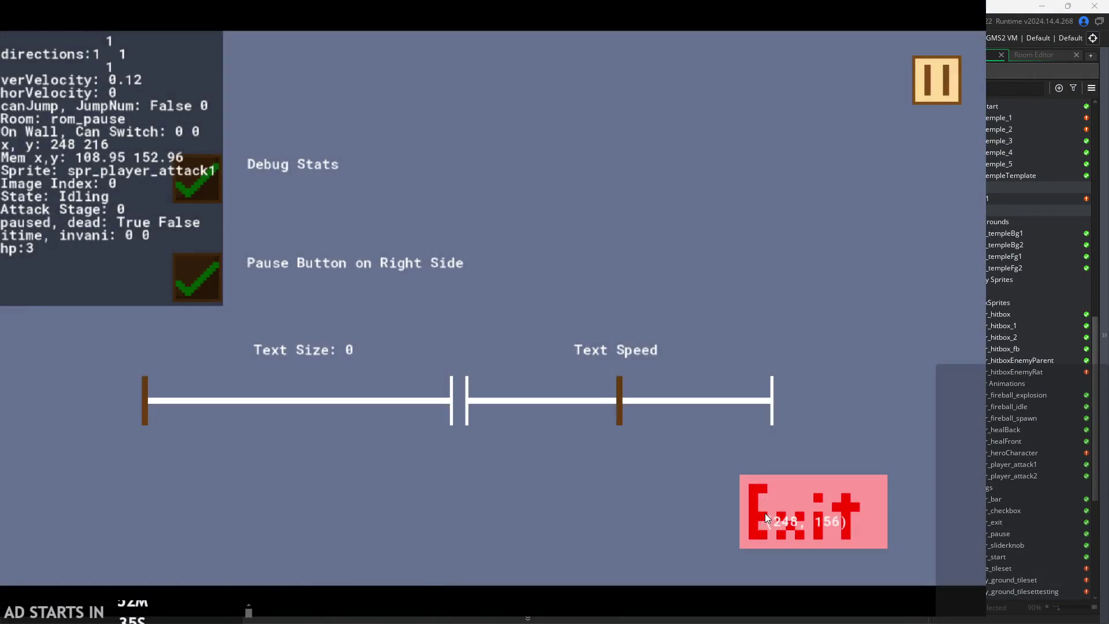
click(765, 513)
click(696, 387)
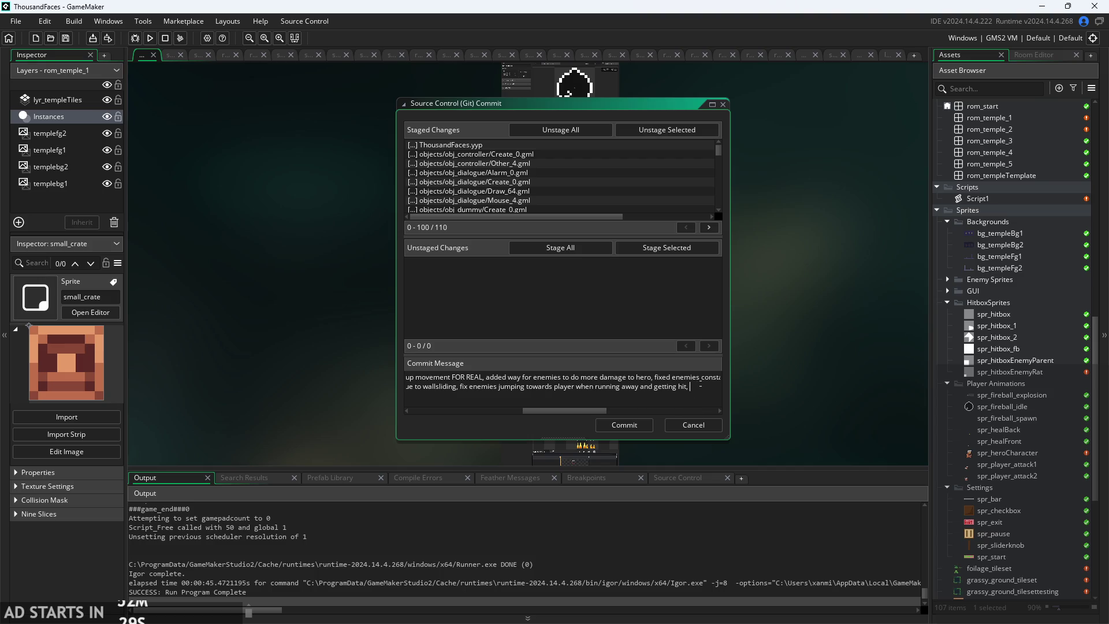
- Add a 'Need to add' line: rest of the tilesets, multi-tileset autotiling, more enemies
mouse_move(560, 410)
mouse_down()
mouse_move(426, 432)
mouse_move(698, 392)
mouse_move(620, 416)
mouse_move(589, 401)
mouse_up()
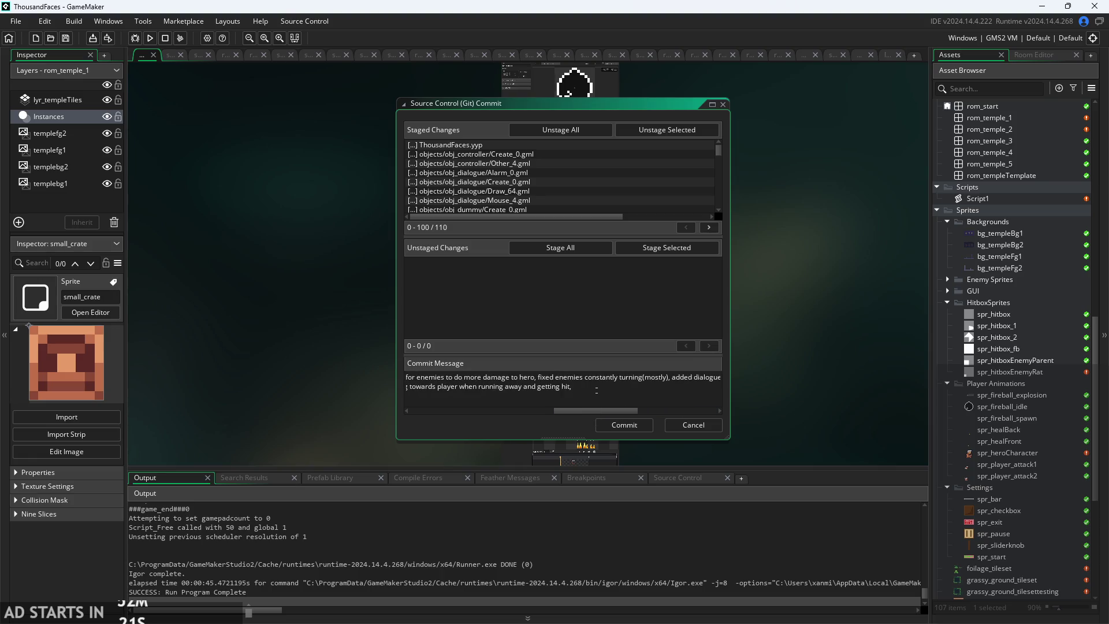
key(Return)
text(Need t)
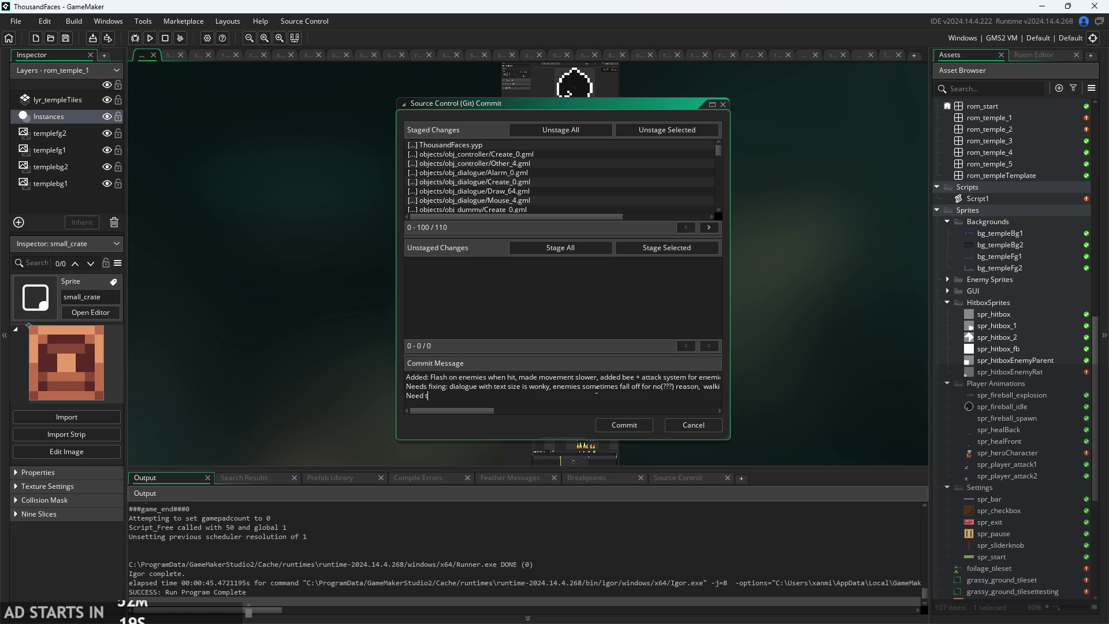
text(o add)
text(Rest of)
key(BackSpace)
key(BackSpace)
key(BackSpace)
text(he tilesets)
text(, )
text(way )
text(to make)
key(BackSpace)
key(BackSpace)
text(aut)
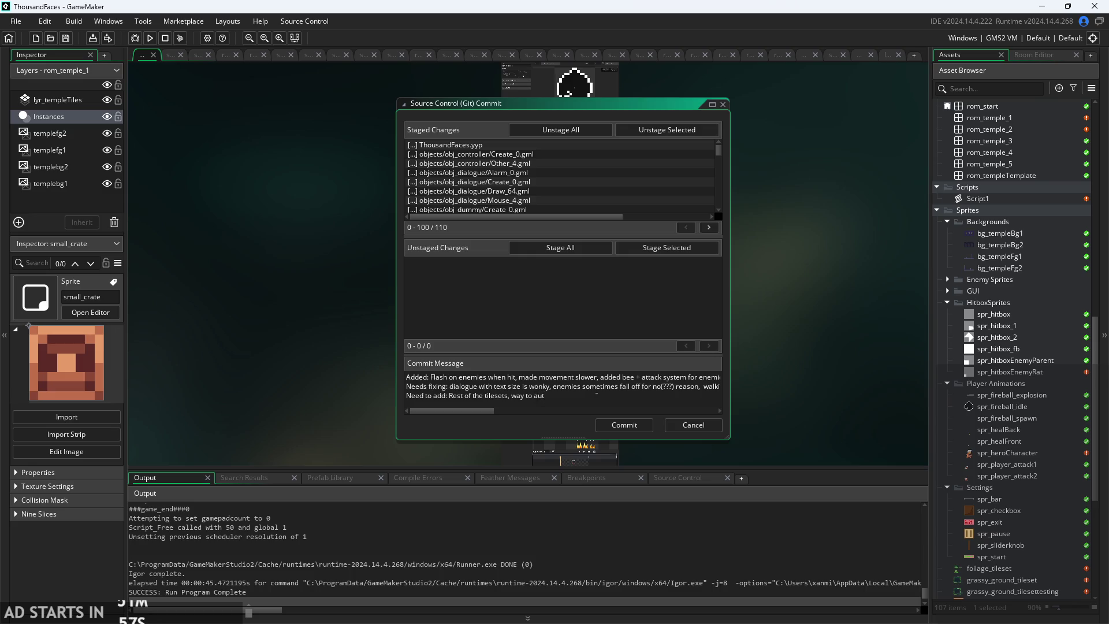
text(otile the tileset)
text(s)
text( with multipl)
text(e tilesets,)
text(m)
key(BackSpace)
text(more enemi)
text(es, )
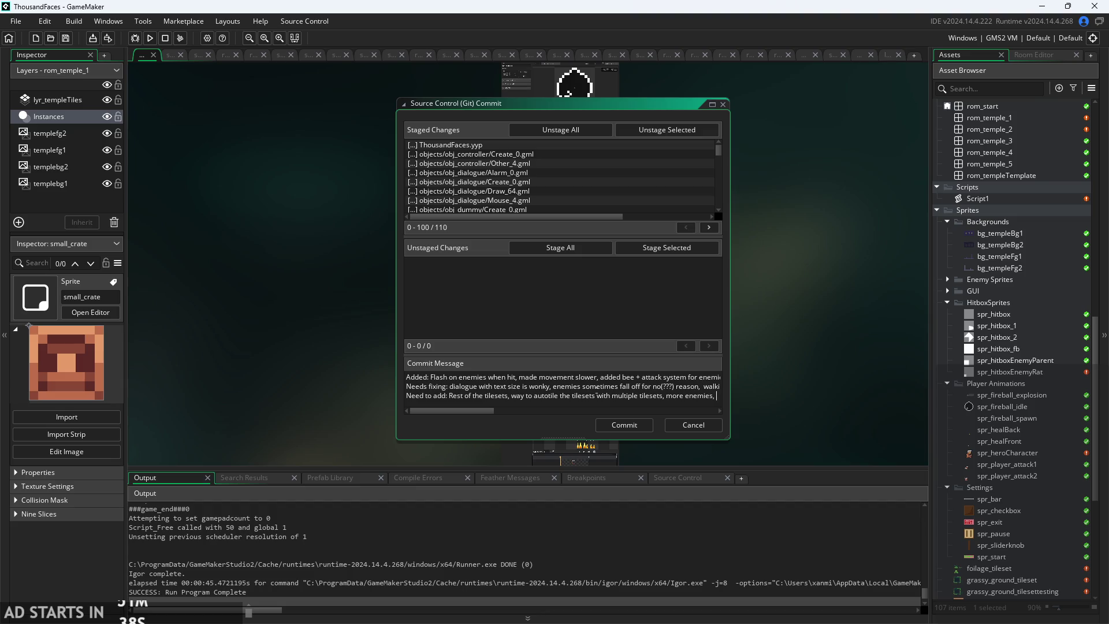
text(Maa)
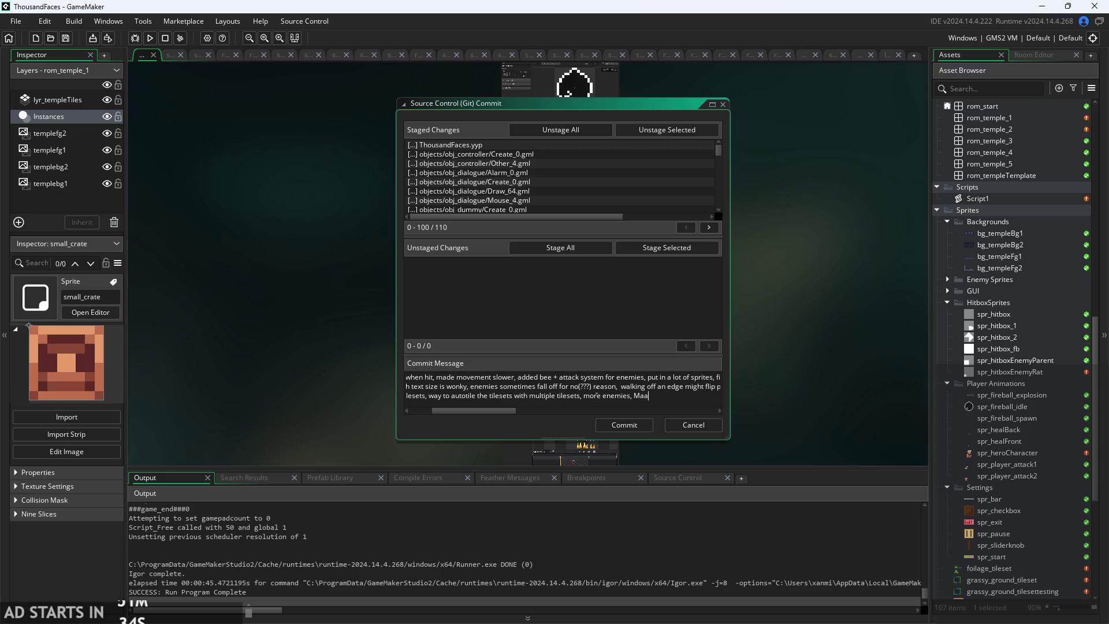
- Extend the to-do list with mana bar, mana system, music, sfx, title screen and remaining sprites
key(BackSpace)
text(na bar)
text(, man)
text(a system)
text(,)
drag(514, 414, 570, 412)
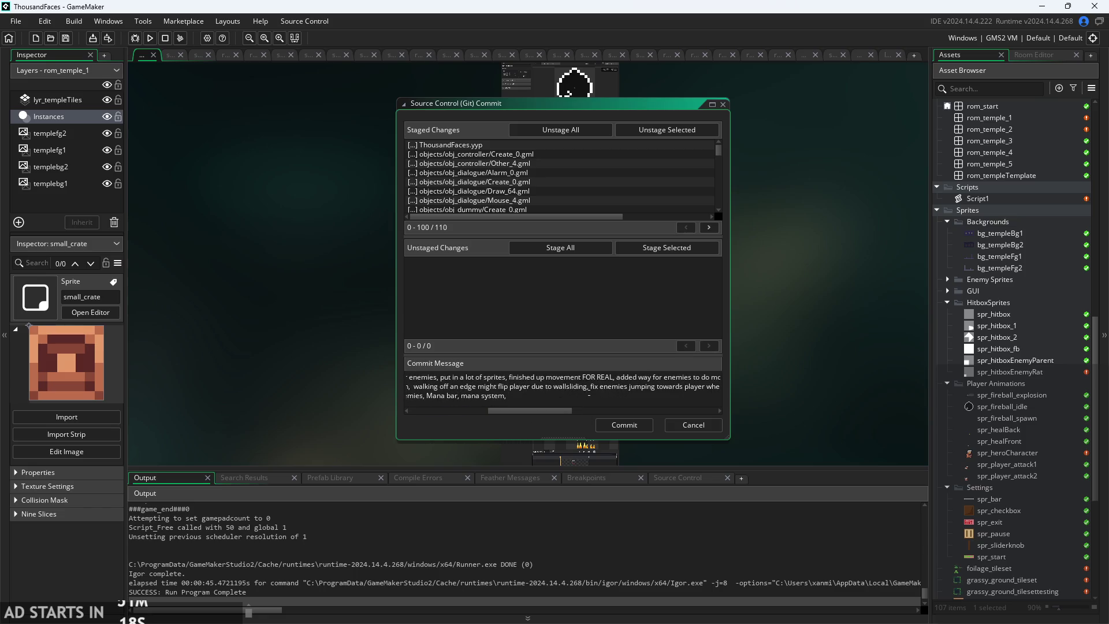
text(usic,)
text( sfx, title screen, rest of the sprit)
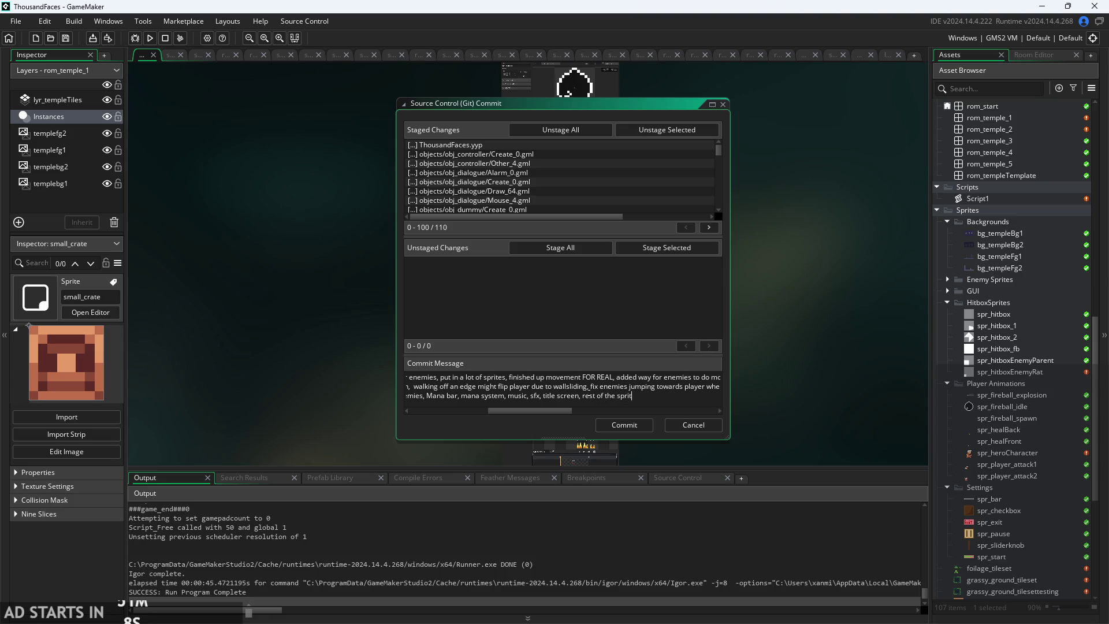
text(es i didn't add.)
text(tformer ob)
text(jects)
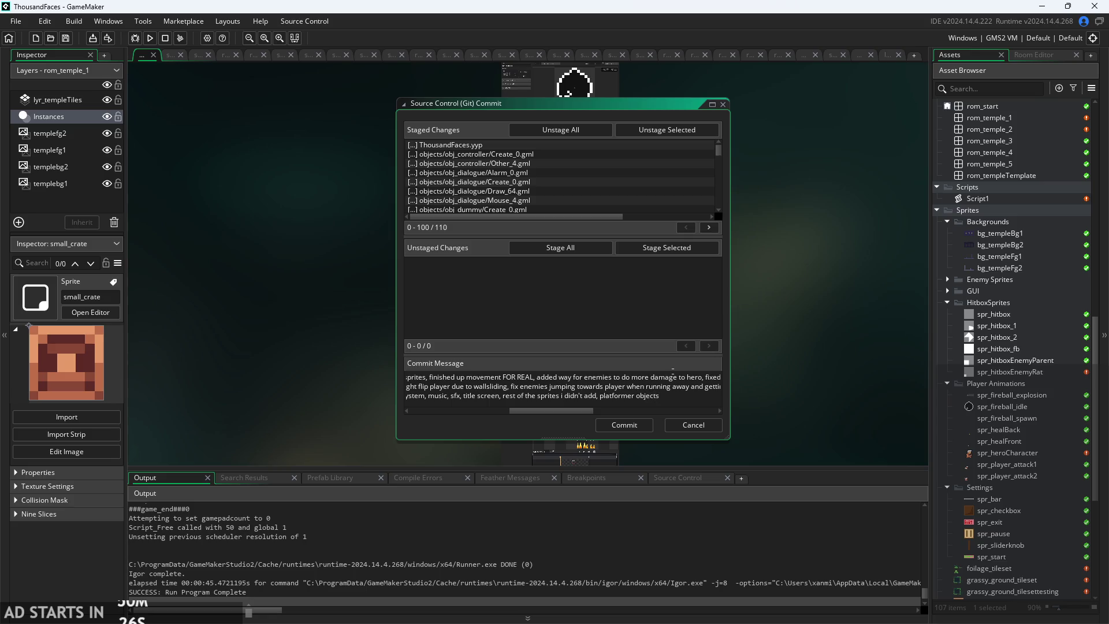
text( such)
- Add fall-through platforms, moving platforms, breakable walls and springs to the commit message's to-do line
key(BackSpace)
key(BackSpace)
key(BackSpace)
text((moving pla)
key(BackSpace)
key(BackSpace)
key(BackSpace)
key(BackSpace)
text(fall-th)
text(rough platfor)
text(ms, moving platforms)
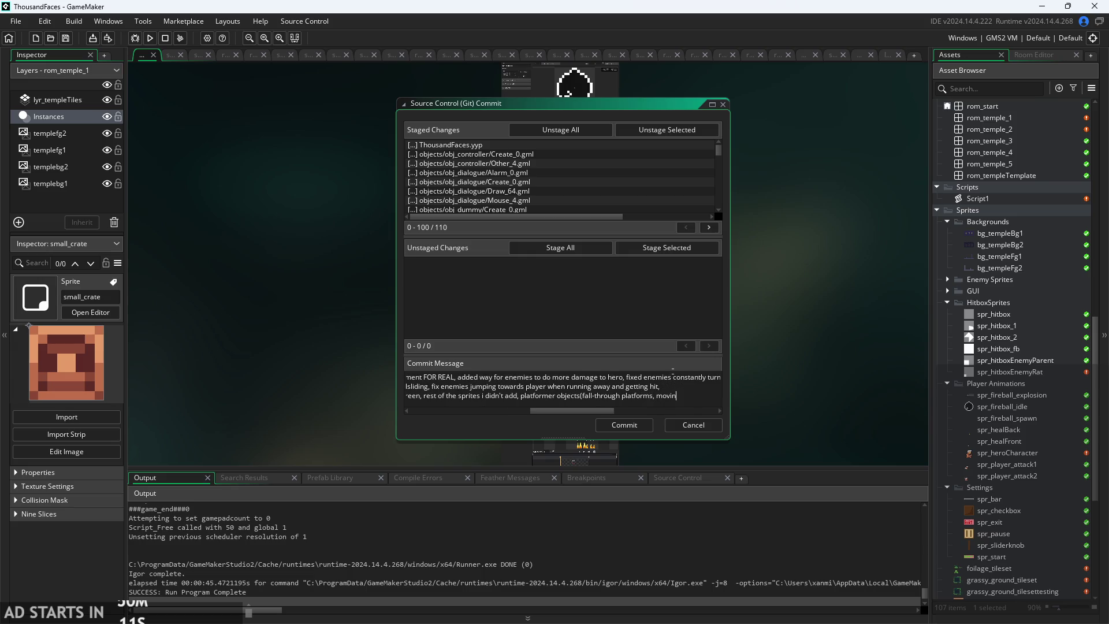
text(, bra)
text(e)
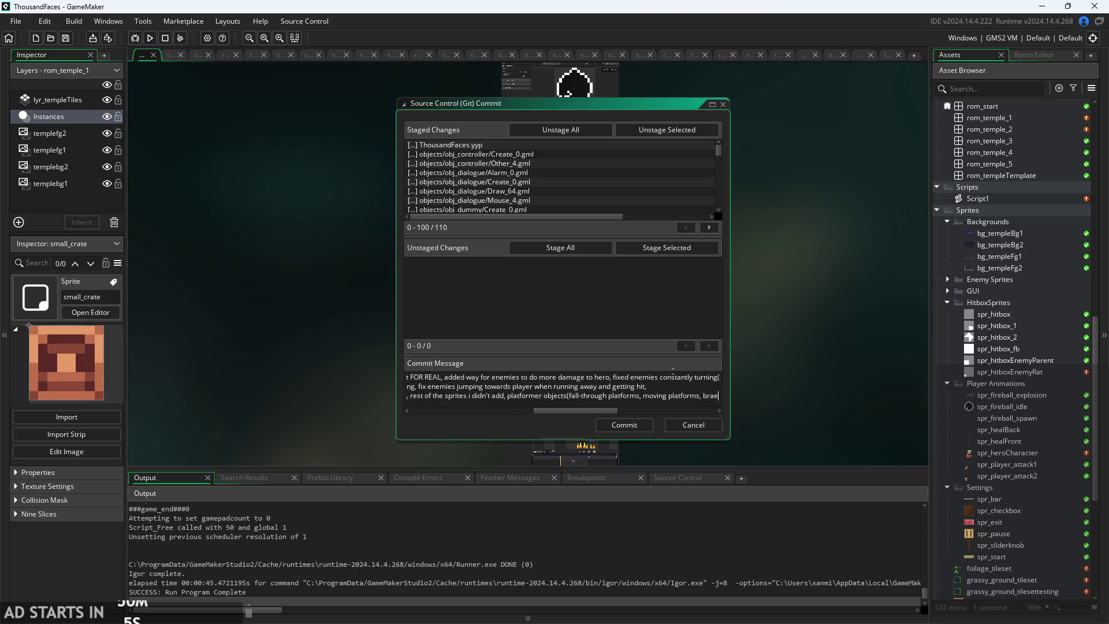
text(akable )
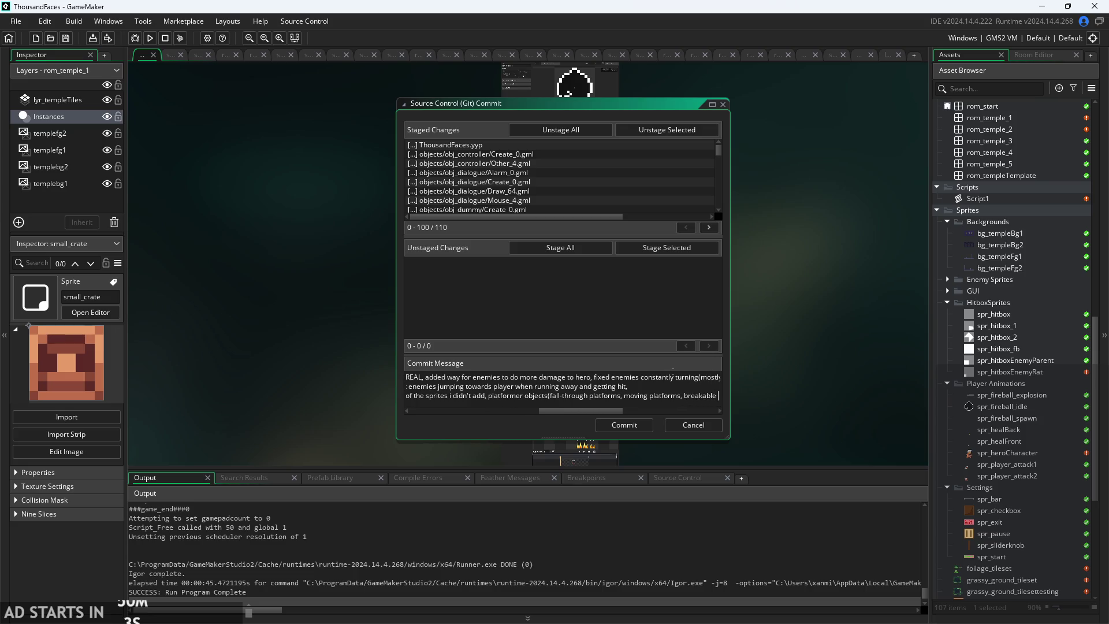
text(walls)
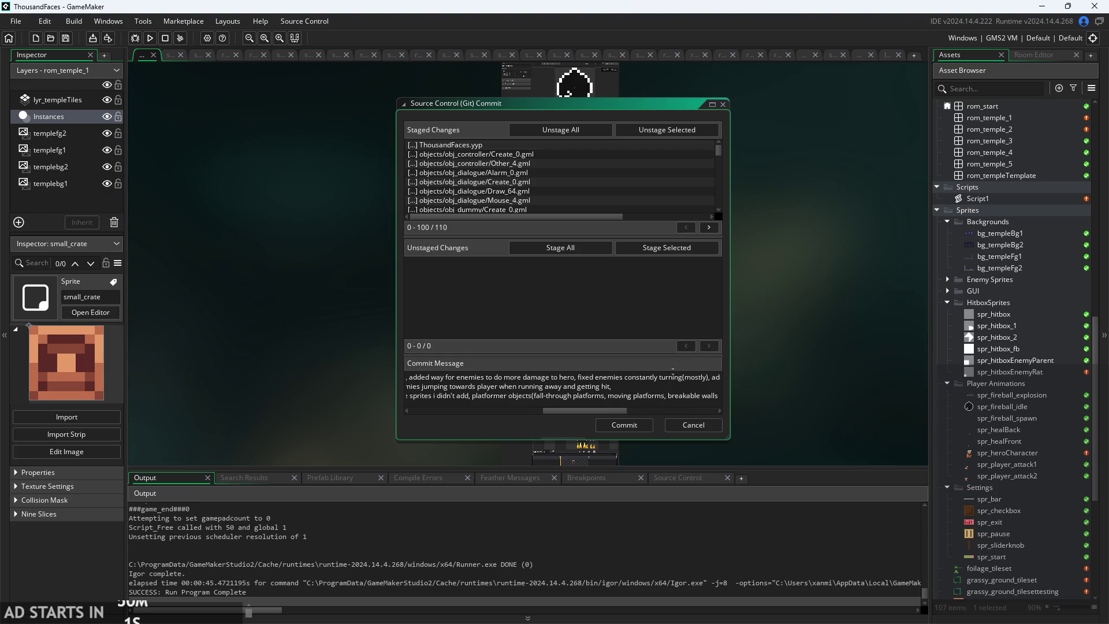
text())
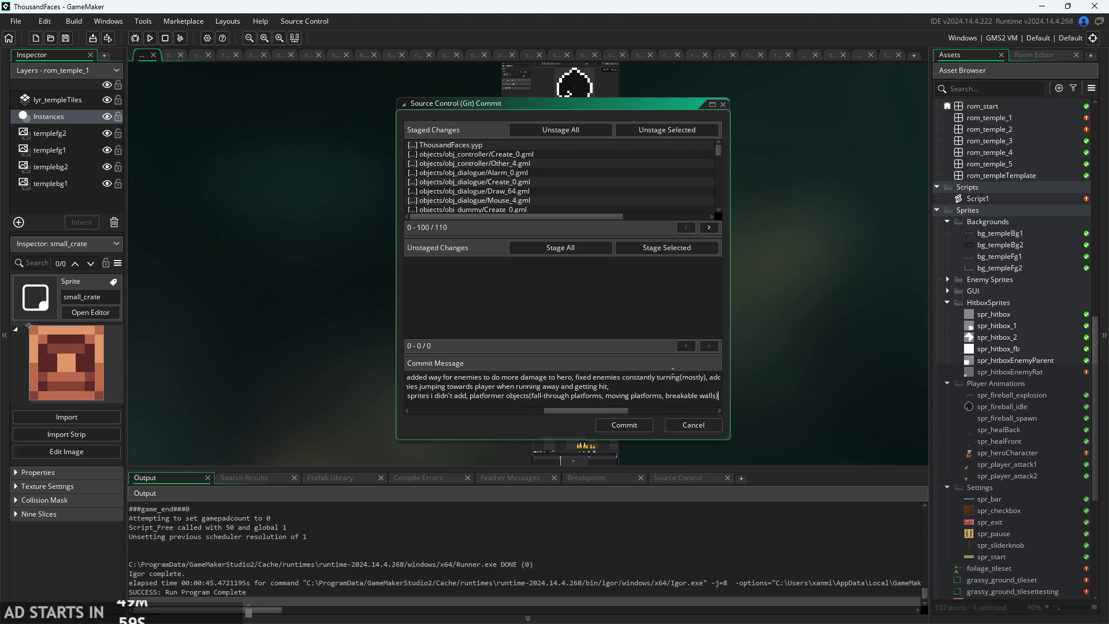
key(BackSpace)
text(, springs))
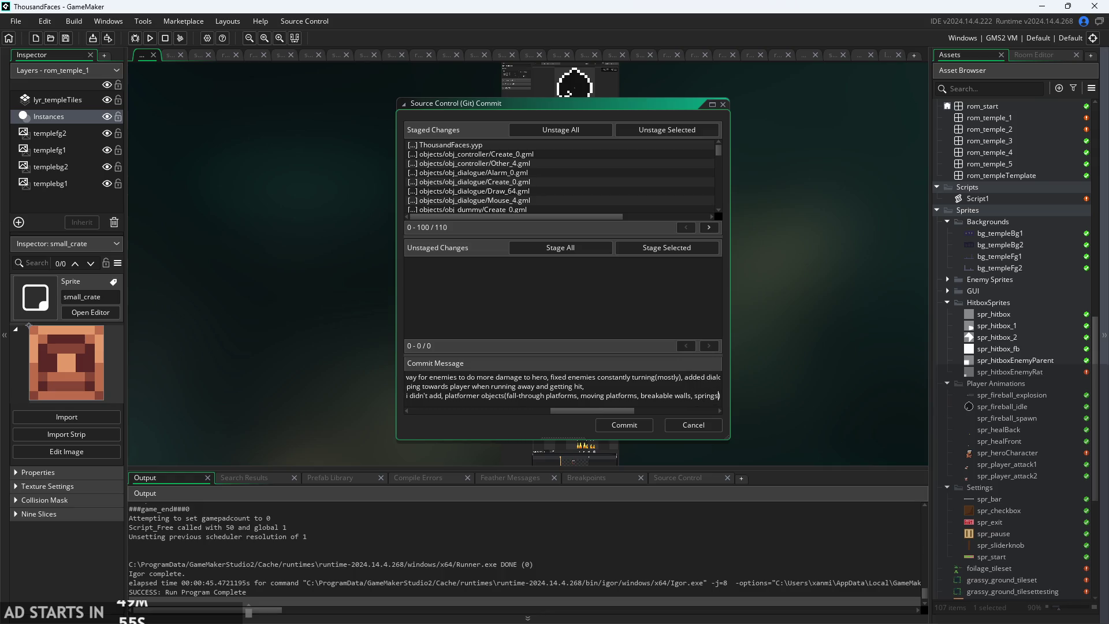
- Append 'final boss' to the end of the to-do line
click(721, 396)
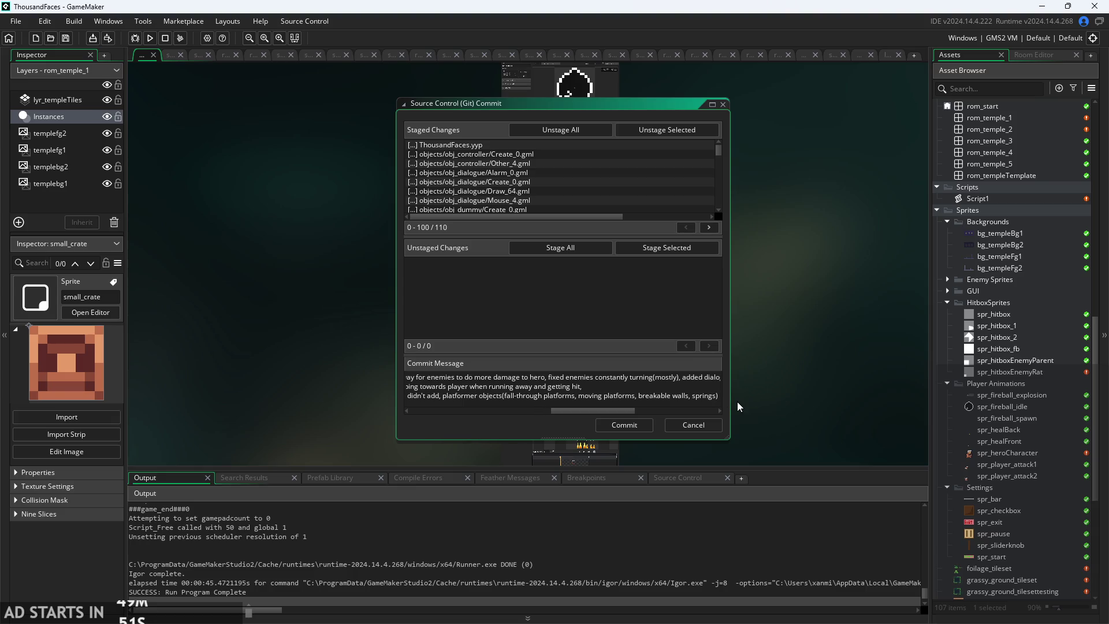
text(,)
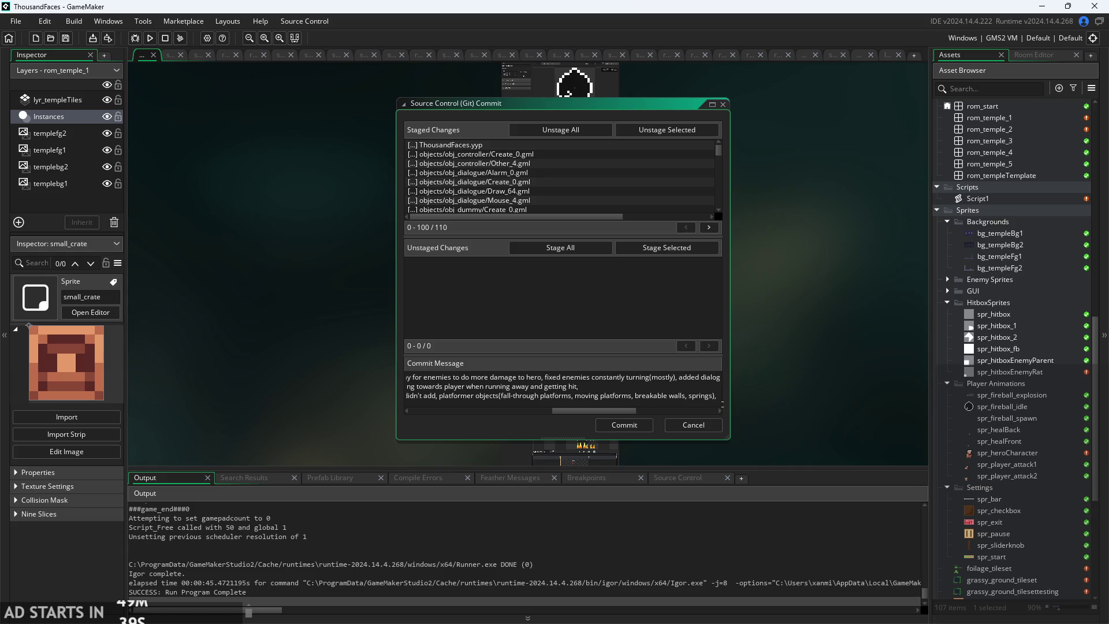
text(fina)
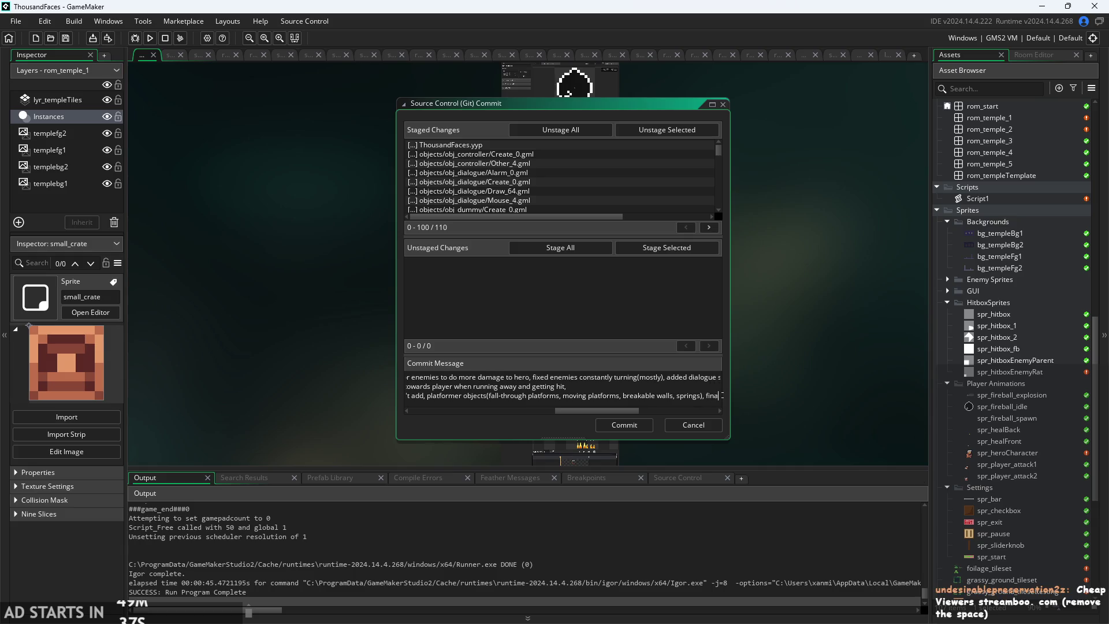
text(l bass)
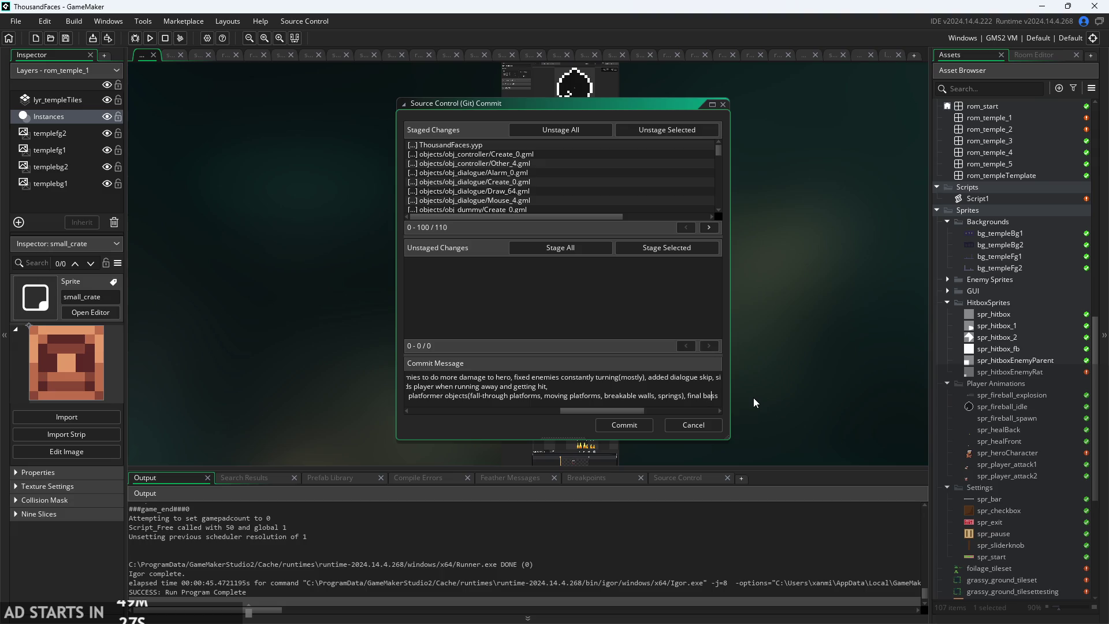
text(oss)
text(,)
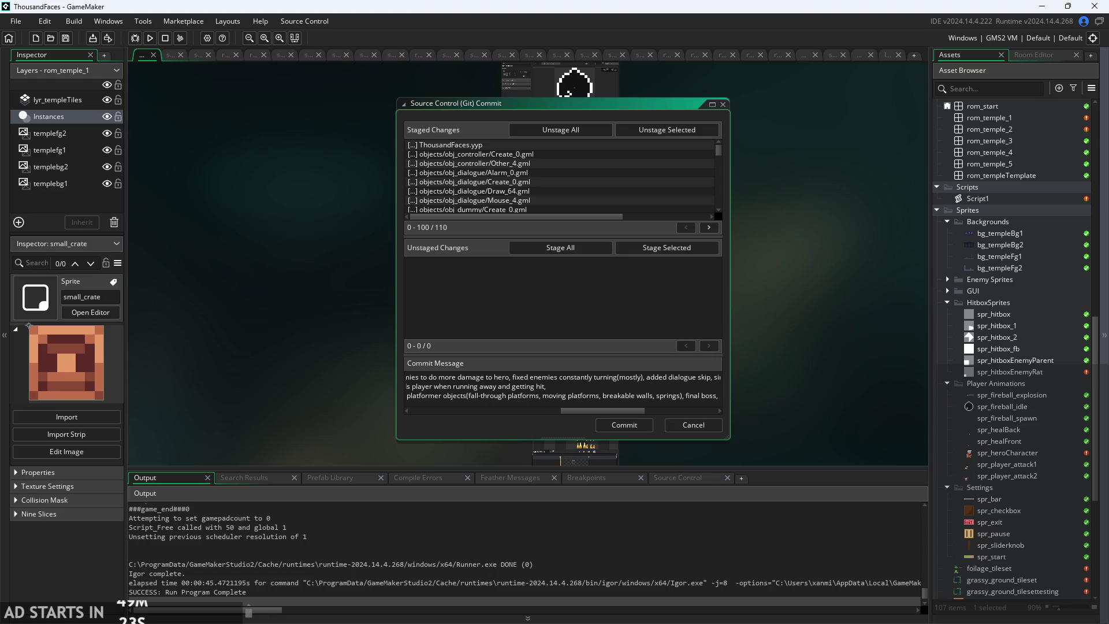
key(alt+Tab)
- Switch the pencil to 1px black and draw an empty checkbox below Music/SFX system
scroll(383, 193, down, 3)
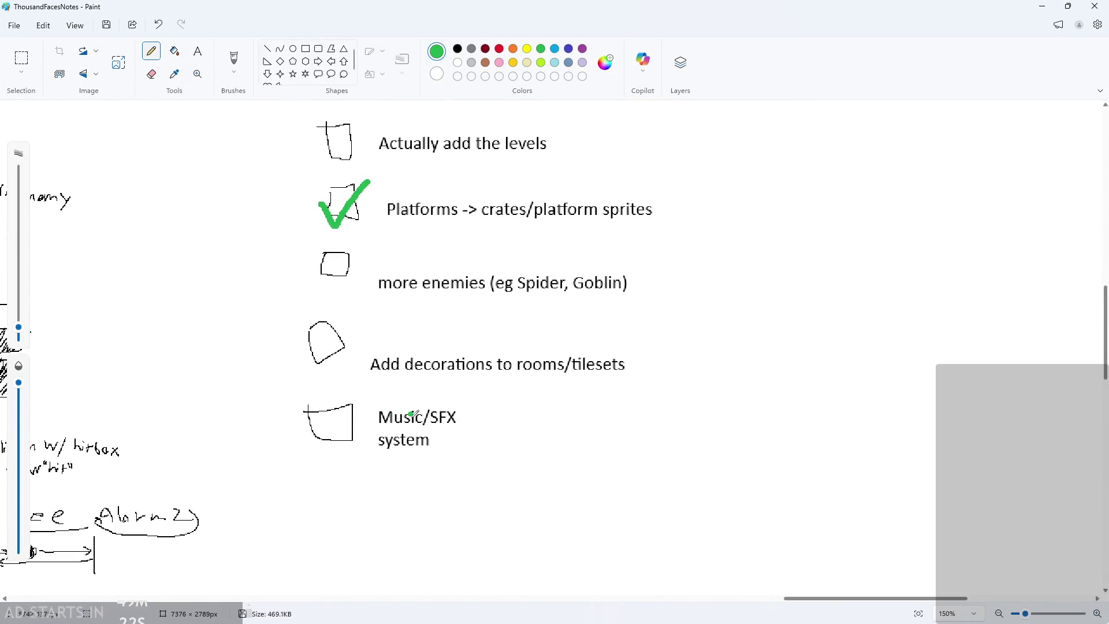
drag(19, 327, 22, 344)
click(458, 49)
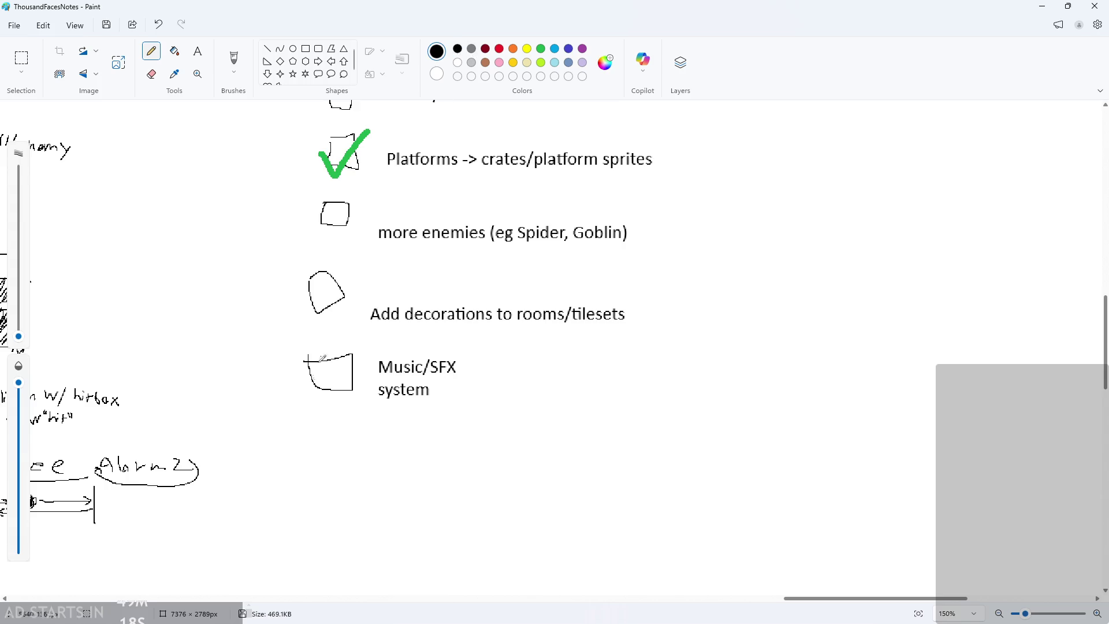
mouse_move(309, 418)
mouse_down()
mouse_move(339, 448)
mouse_move(310, 417)
mouse_up()
mouse_move(359, 456)
mouse_down()
mouse_move(358, 424)
mouse_move(355, 435)
mouse_move(380, 443)
mouse_up()
- Handwrite 'final boss' beside the new checkbox, then minimize Paint
click(395, 423)
mouse_move(389, 440)
mouse_down()
mouse_move(389, 455)
mouse_move(439, 442)
mouse_move(456, 457)
mouse_up()
mouse_move(479, 425)
mouse_down()
mouse_move(487, 469)
mouse_move(527, 452)
mouse_move(573, 462)
mouse_move(569, 474)
mouse_up()
drag(592, 443, 578, 478)
drag(614, 443, 592, 497)
ctrl+scroll(515, 495, down, 5)
scroll(504, 442, up, 2)
scroll(506, 387, down, 2)
scroll(506, 384, up, 1)
ctrl+scroll(507, 369, up, 4)
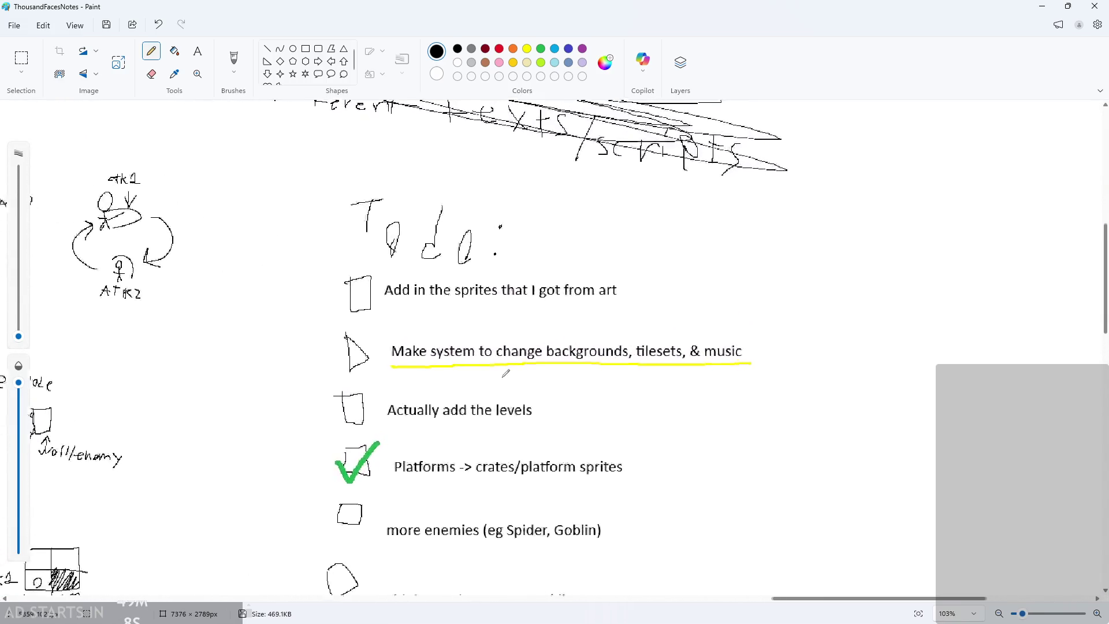
scroll(507, 353, down, 2)
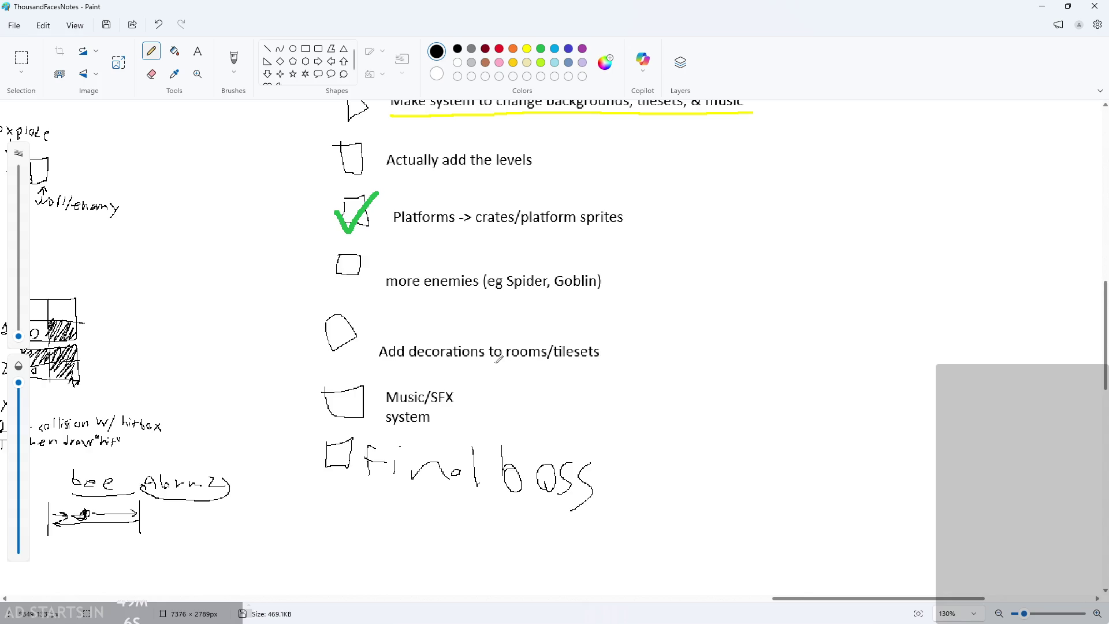
click(1043, 7)
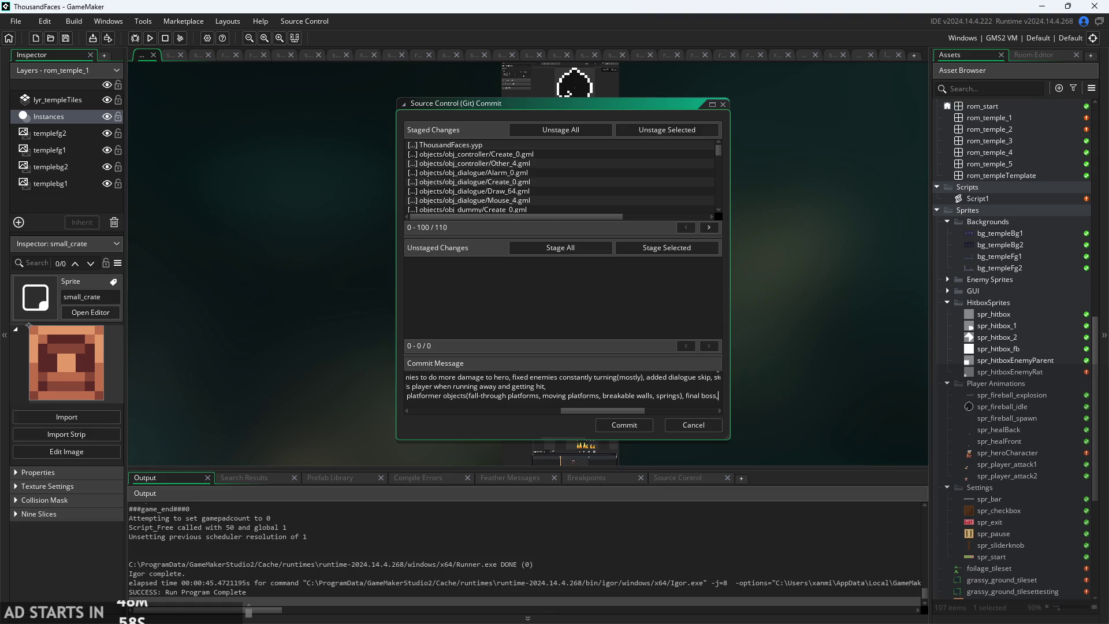
- Add 'backgrounds for different stages/' after 'final boss,' in the to-do line
text(ba)
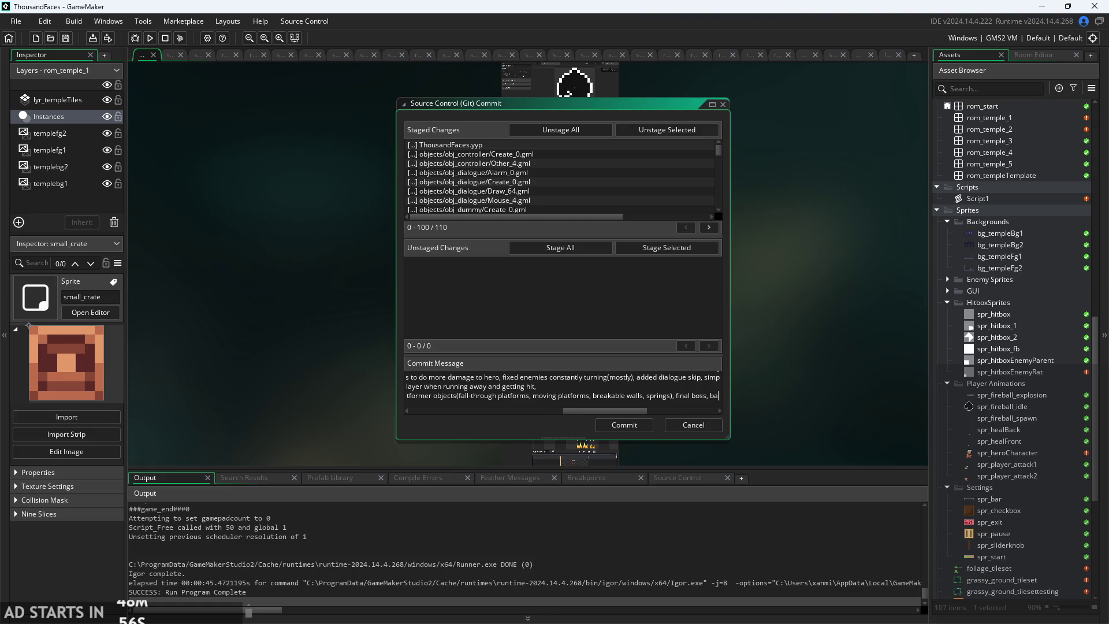
text(ckgrounds f)
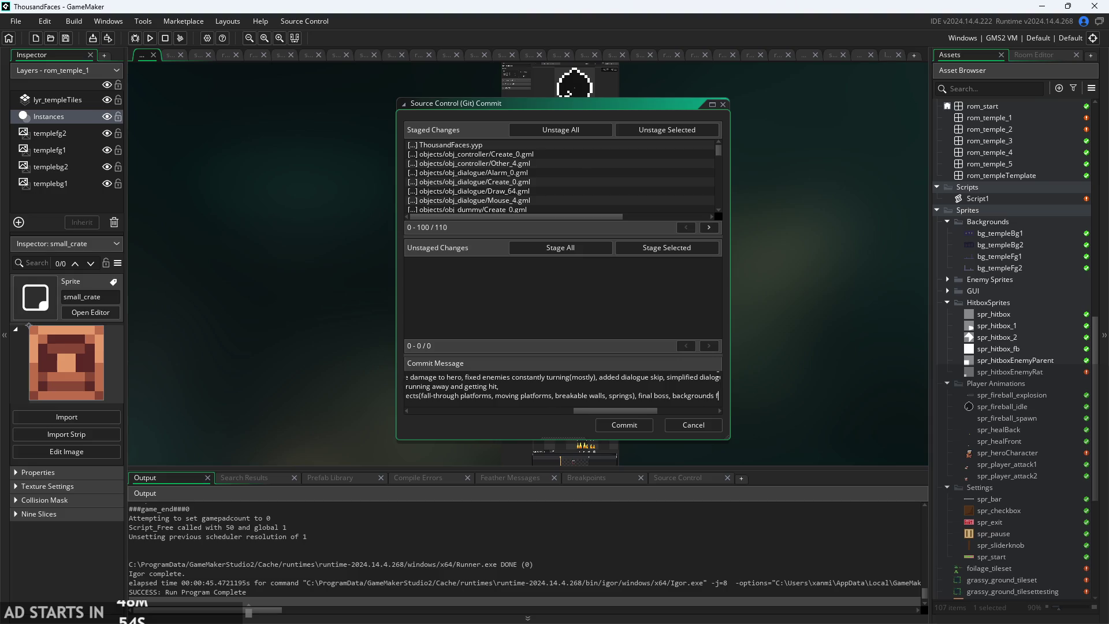
text(or different)
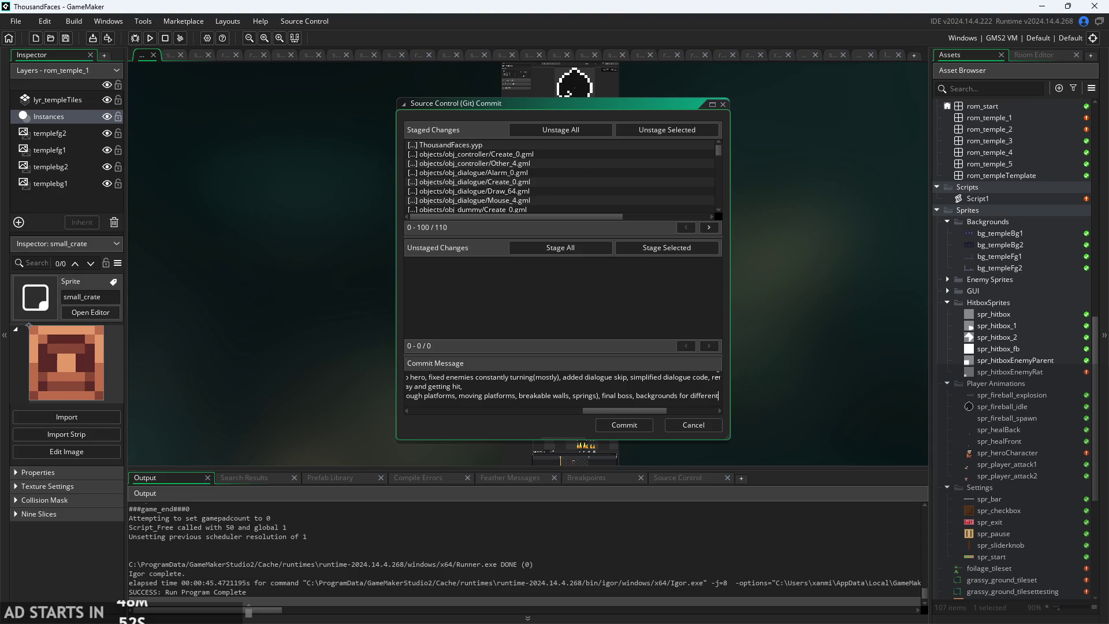
text( stages)
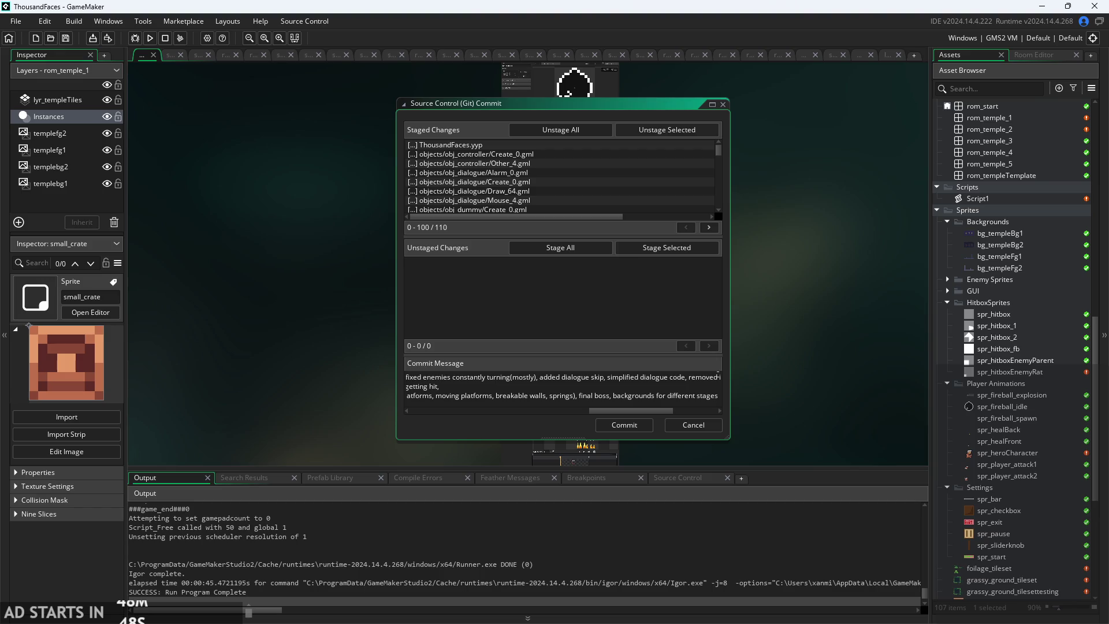
text(/)
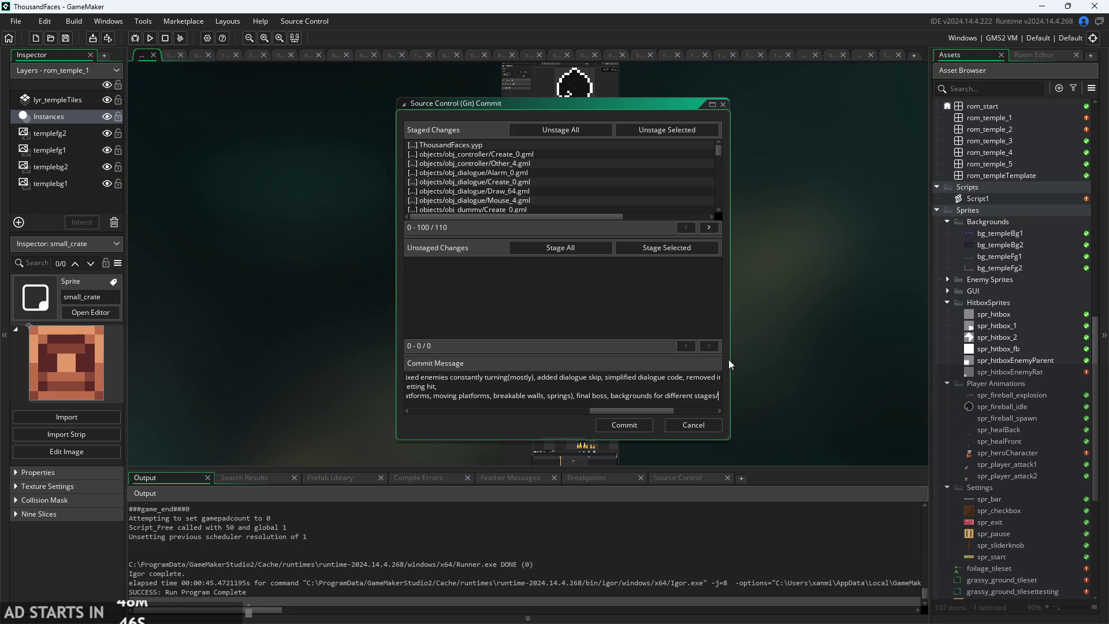